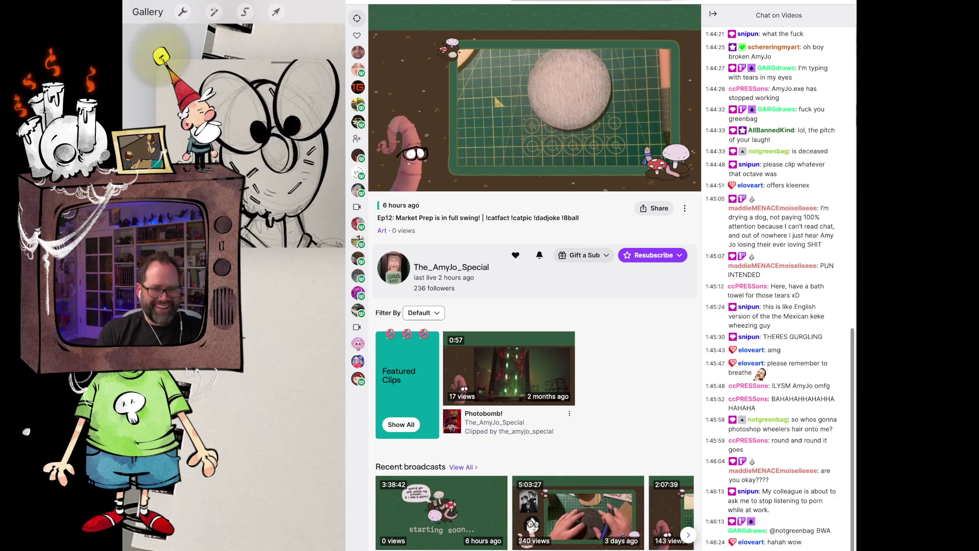
# - Pause the Twitch broadcast to show the Procreate sketch with the inked head
pyautogui.click(379, 180)
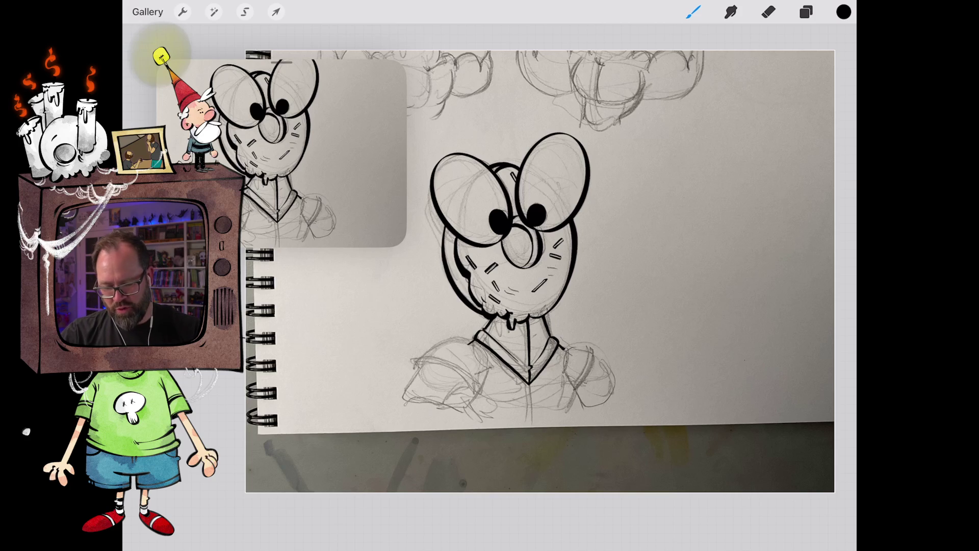
# - Ink bold arcs over the left and right shoulders, extending the outline down from the neck
pyautogui.scroll(3, 540, 270)
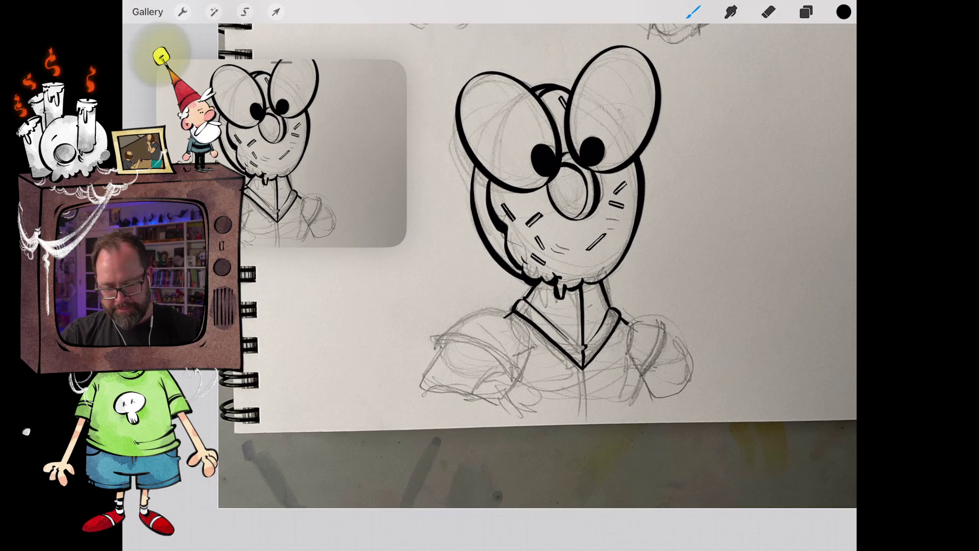
pyautogui.scroll(2, 540, 229)
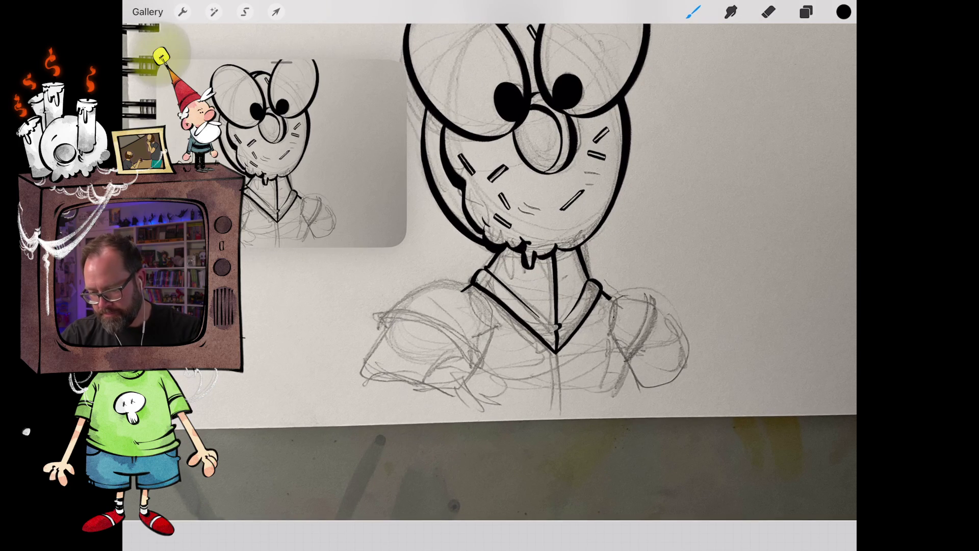
pyautogui.moveTo(378, 337)
pyautogui.mouseDown()
pyautogui.moveTo(399, 307)
pyautogui.moveTo(451, 287)
pyautogui.moveTo(491, 332)
pyautogui.moveTo(483, 376)
pyautogui.mouseUp()
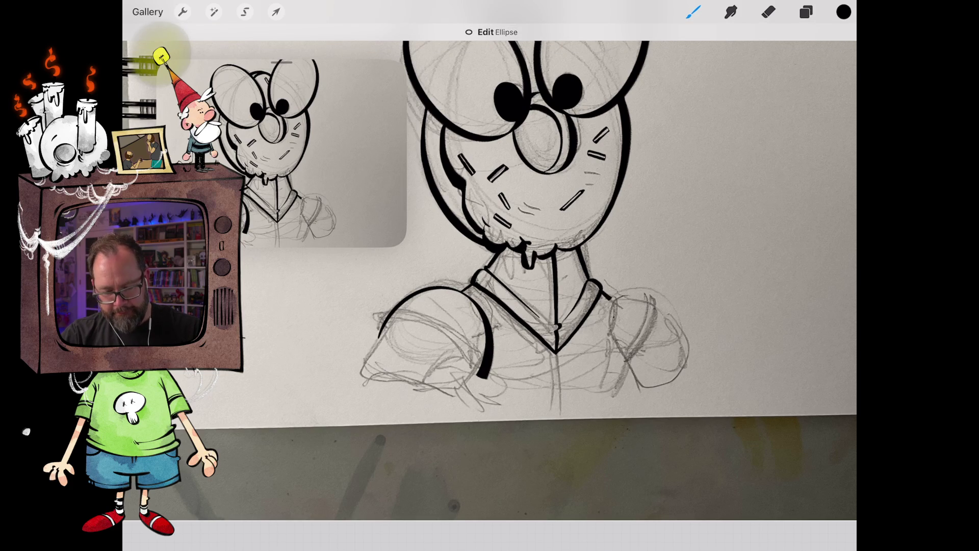
pyautogui.moveTo(687, 332)
pyautogui.mouseDown()
pyautogui.moveTo(638, 298)
pyautogui.moveTo(607, 304)
pyautogui.moveTo(601, 341)
pyautogui.moveTo(618, 340)
pyautogui.moveTo(624, 363)
pyautogui.moveTo(608, 337)
pyautogui.mouseUp()
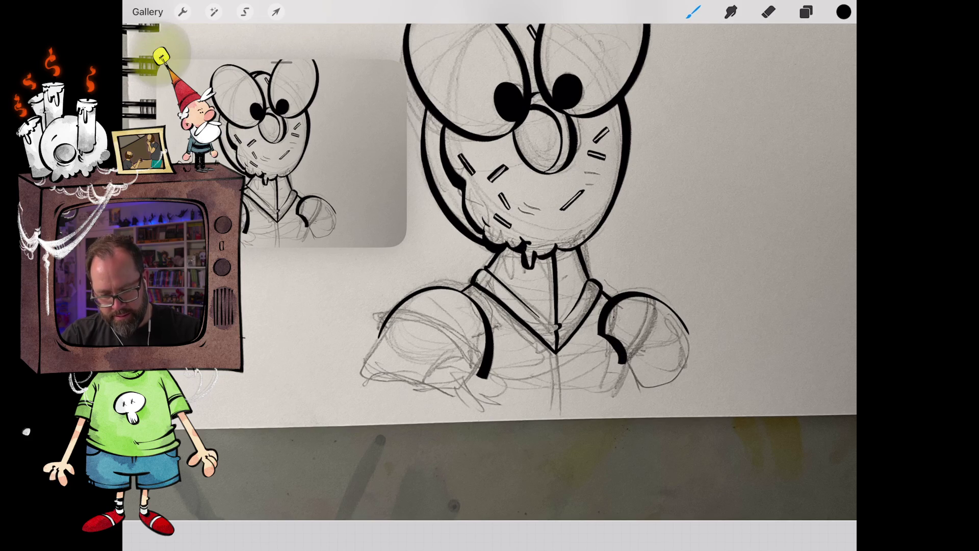
pyautogui.moveTo(621, 364); pyautogui.dragTo(692, 336)
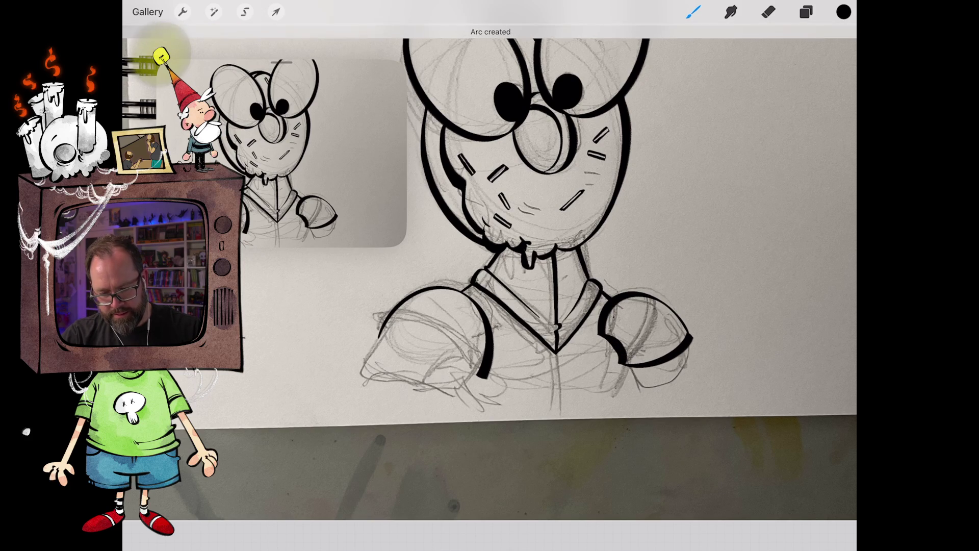
pyautogui.moveTo(484, 376); pyautogui.dragTo(451, 399)
pyautogui.moveTo(555, 351); pyautogui.dragTo(586, 237)
pyautogui.moveTo(465, 341)
pyautogui.mouseDown()
pyautogui.moveTo(494, 401)
pyautogui.moveTo(568, 347)
pyautogui.moveTo(510, 266)
pyautogui.mouseUp()
pyautogui.moveTo(571, 360); pyautogui.dragTo(565, 369)
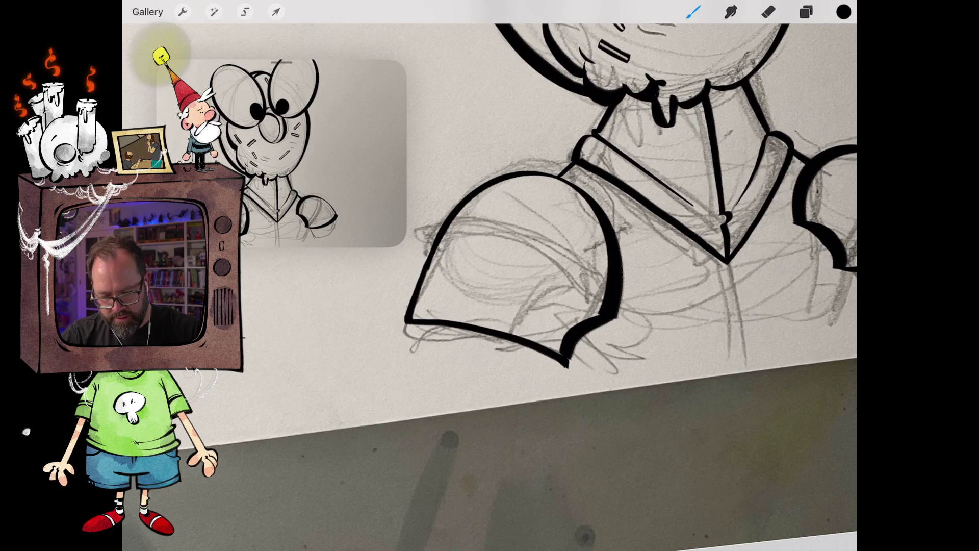
# - Thicken the right shoulder's lower edge and ink a curve beneath it
pyautogui.moveTo(581, 336); pyautogui.dragTo(569, 367)
pyautogui.moveTo(566, 305); pyautogui.dragTo(560, 329)
pyautogui.scroll(-2, 510, 255)
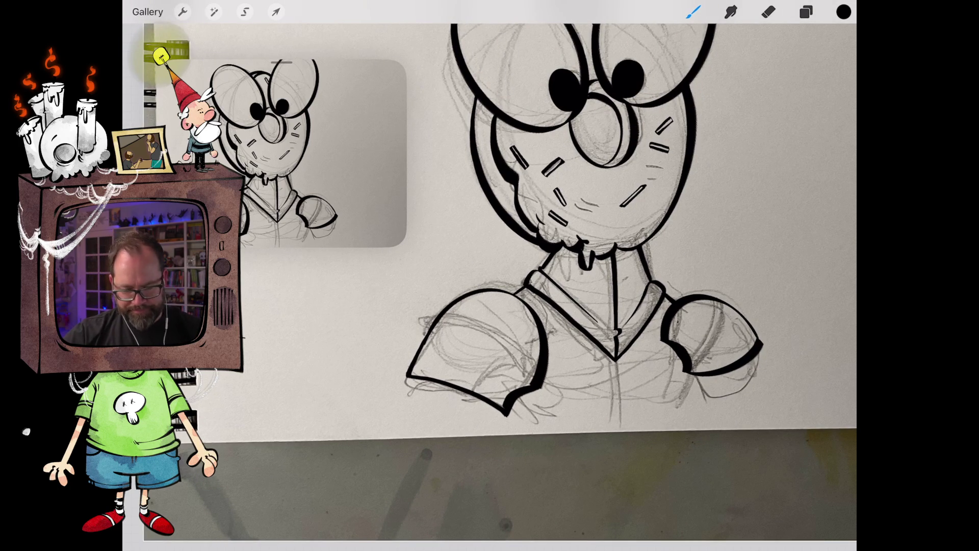
pyautogui.scroll(-3, 510, 230)
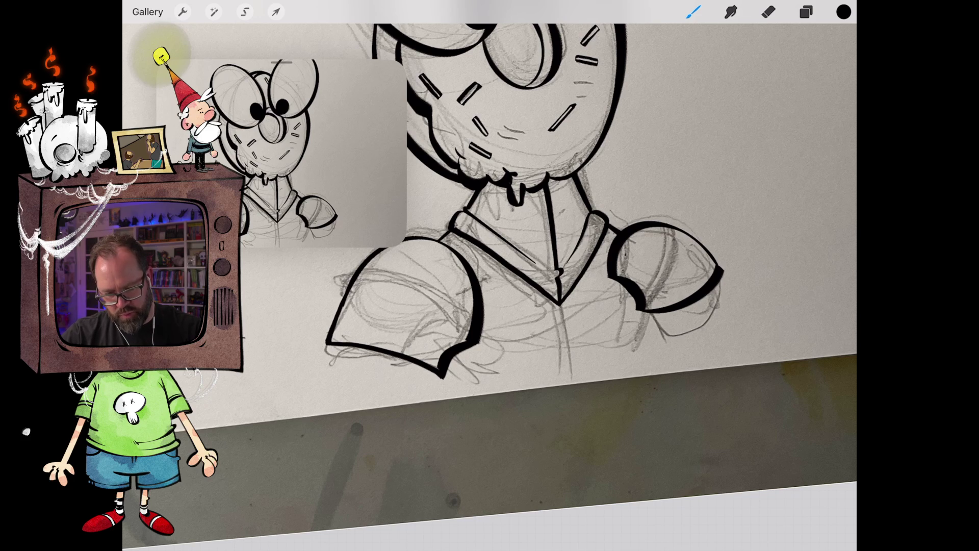
pyautogui.moveTo(648, 313); pyautogui.dragTo(628, 358)
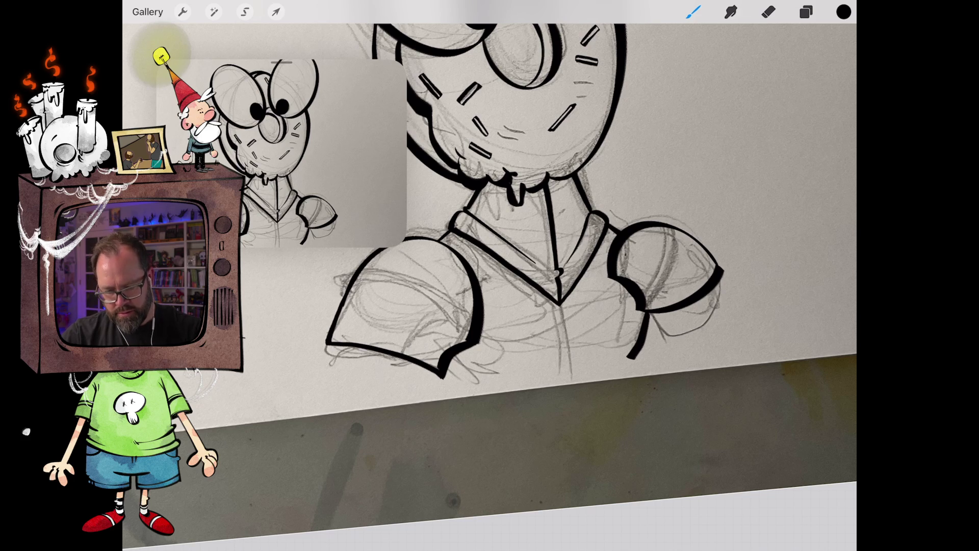
pyautogui.scroll(3, 490, 276)
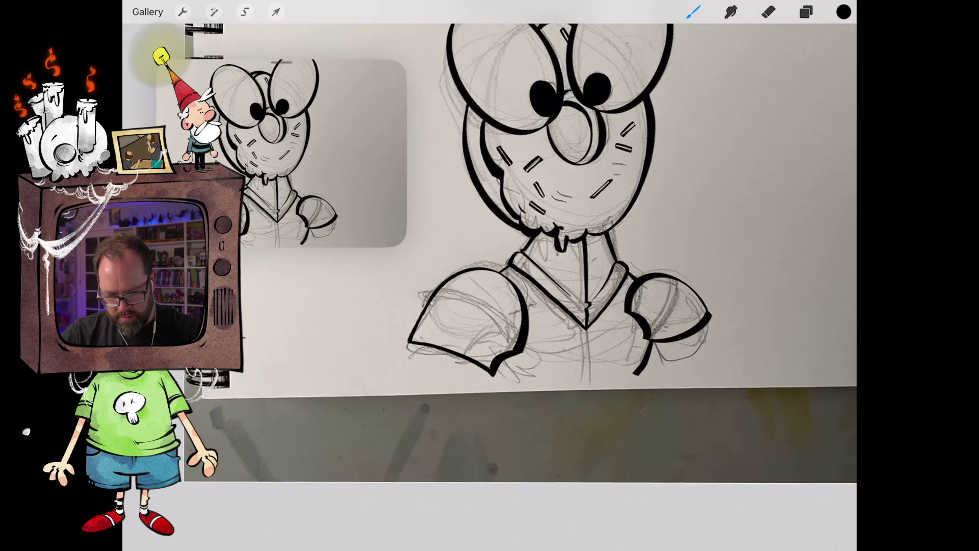
pyautogui.scroll(-3, 490, 275)
# - Replace the misplaced right-shoulder stroke and ink a curved cuff line on the right sleeve
pyautogui.hotkey('ctrl', 'z')
pyautogui.moveTo(561, 371); pyautogui.dragTo(609, 305)
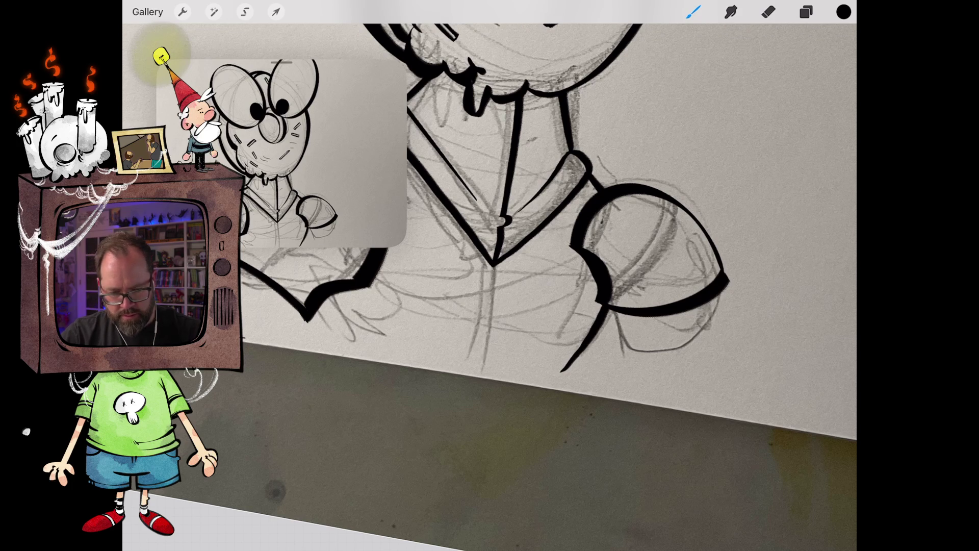
pyautogui.scroll(-3, 489, 276)
pyautogui.scroll(3, 510, 306)
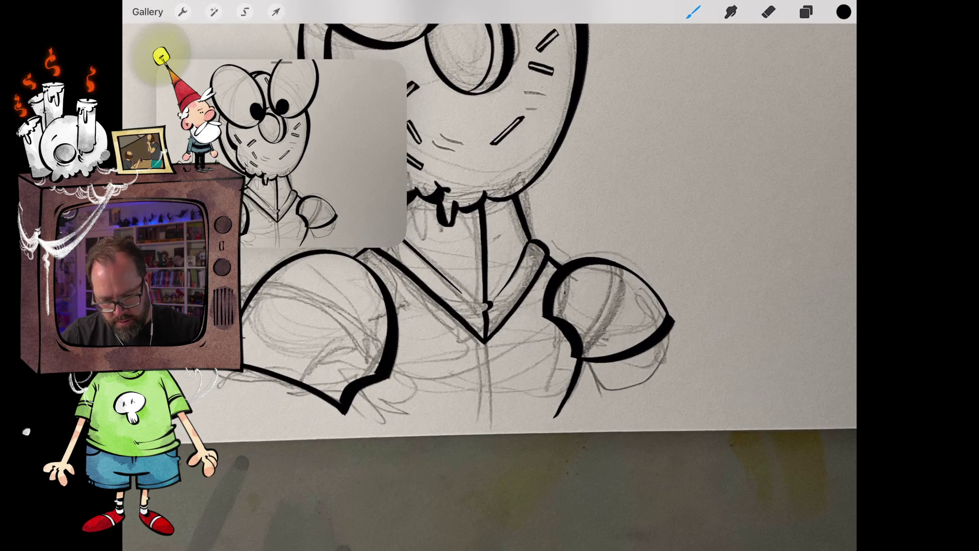
pyautogui.moveTo(607, 349); pyautogui.dragTo(670, 309)
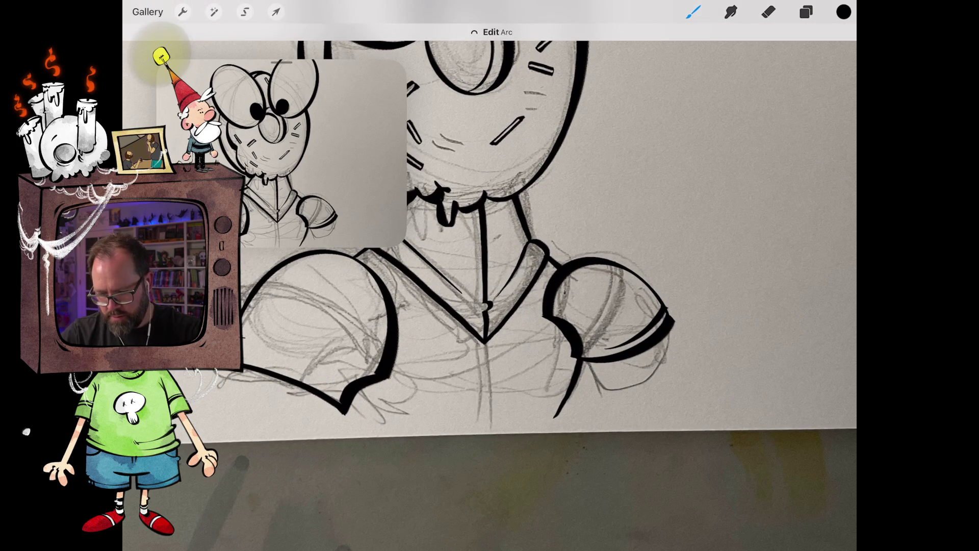
pyautogui.scroll(3, 561, 357)
pyautogui.scroll(3, 560, 332)
# - Ink the shoulder pad's top edge and a vertical line down the chest from the collar
pyautogui.moveTo(423, 341); pyautogui.dragTo(558, 217)
pyautogui.click(768, 12)
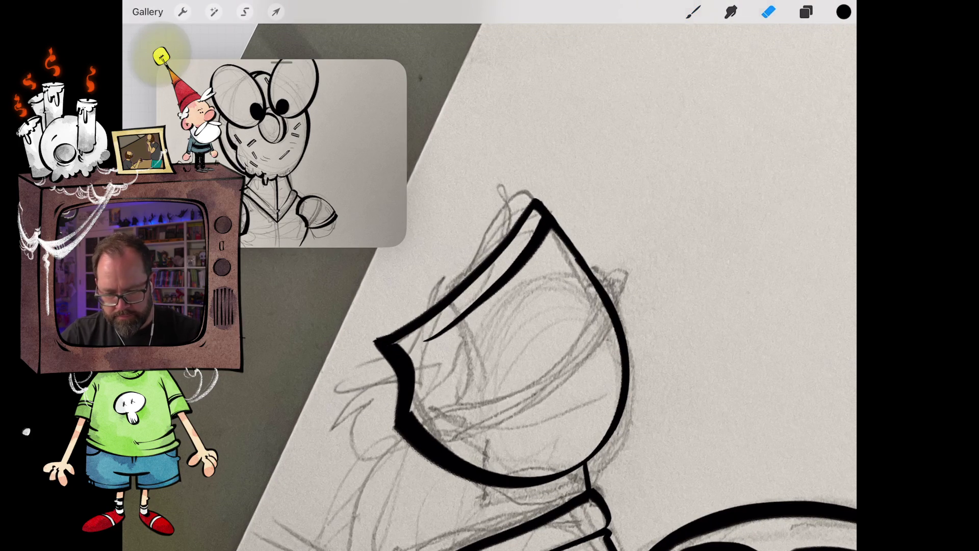
pyautogui.scroll(-5, 489, 286)
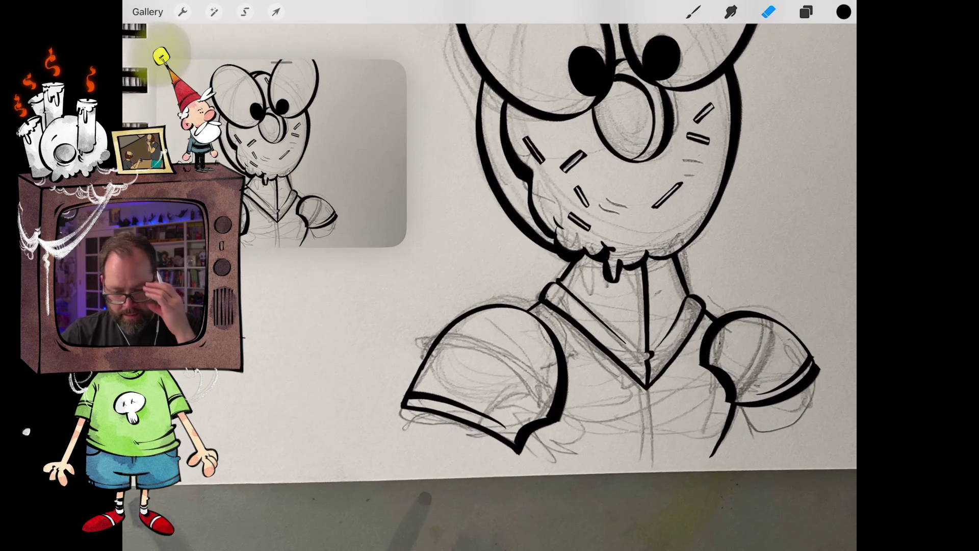
pyautogui.scroll(3, 561, 255)
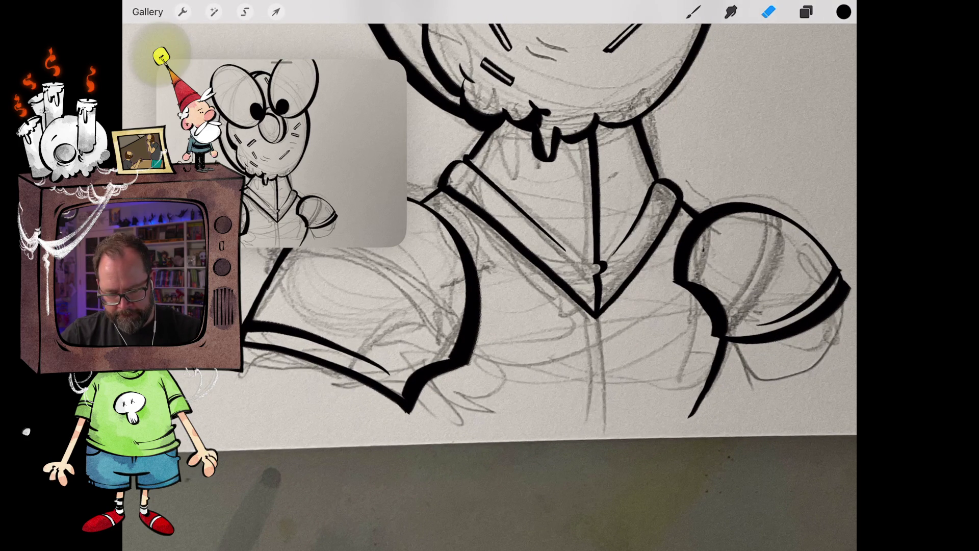
pyautogui.click(693, 11)
pyautogui.moveTo(597, 324); pyautogui.dragTo(598, 411)
pyautogui.scroll(-5, 561, 255)
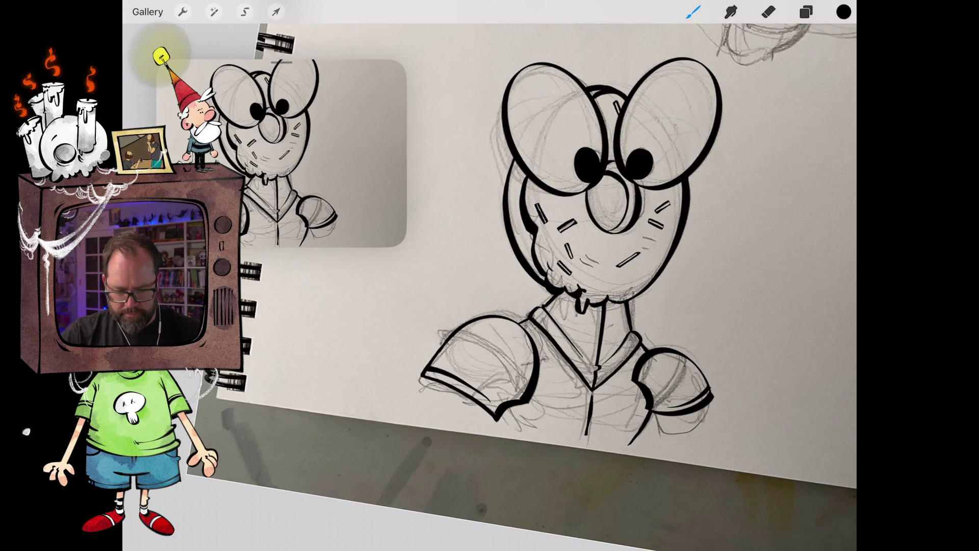
# - Ink a tapered stroke below the left arm and a short stroke at the shoulder pad's bottom
pyautogui.scroll(3, 448, 428)
pyautogui.moveTo(457, 380); pyautogui.dragTo(440, 330)
pyautogui.scroll(-5, 561, 255)
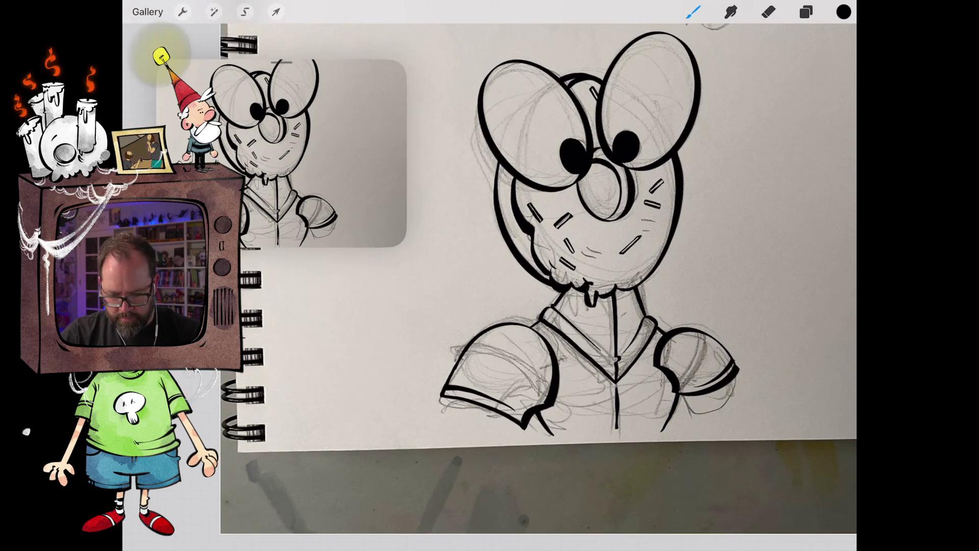
pyautogui.scroll(5, 509, 357)
pyautogui.scroll(3, 510, 255)
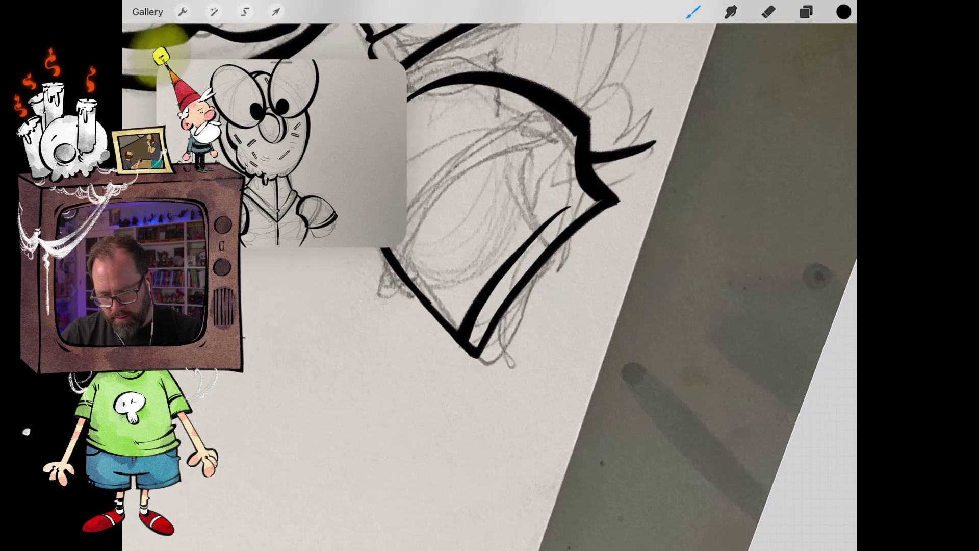
pyautogui.moveTo(479, 357); pyautogui.dragTo(510, 321)
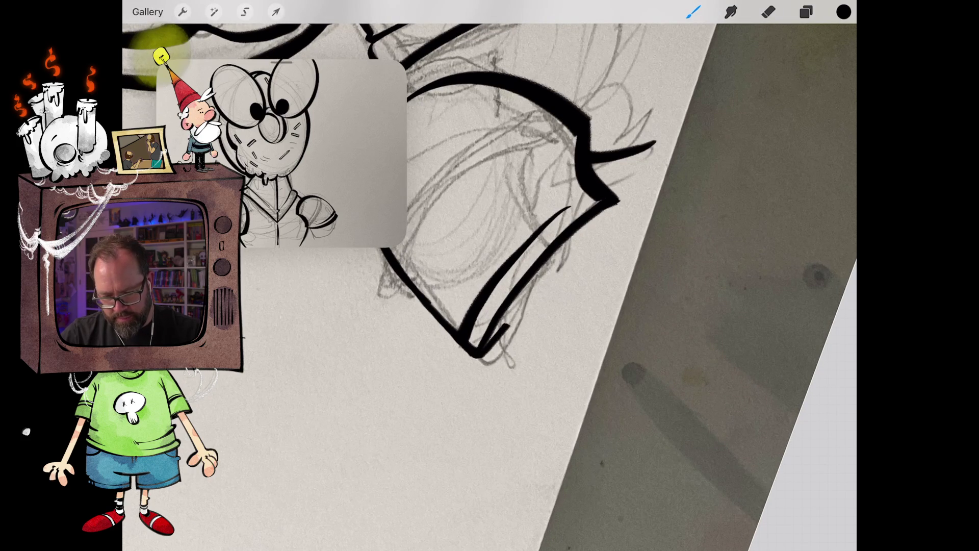
pyautogui.scroll(-3, 489, 275)
pyautogui.scroll(3, 490, 276)
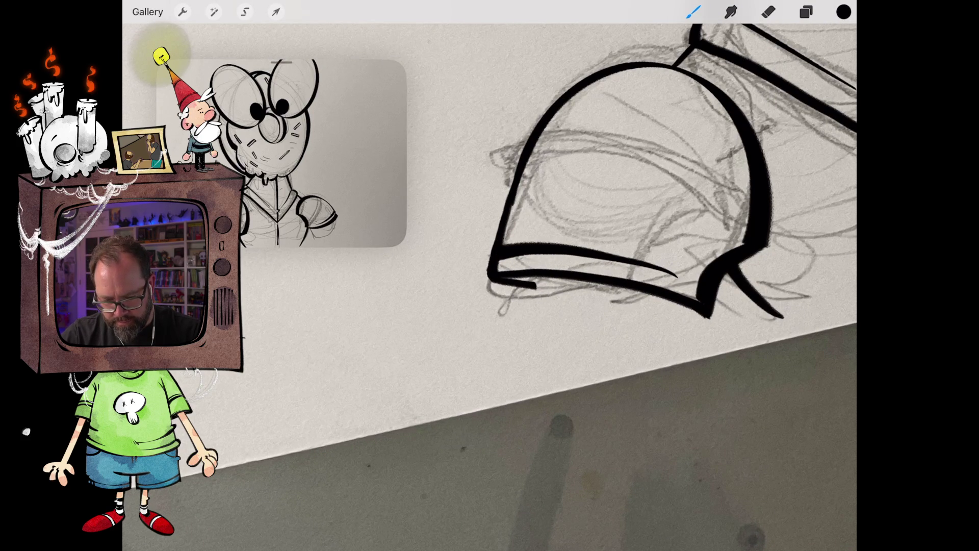
# - Add a vertical line below the shoulder pad and a tick joined up to the rim corner
pyautogui.moveTo(525, 279); pyautogui.dragTo(516, 327)
pyautogui.moveTo(692, 307); pyautogui.dragTo(680, 335)
pyautogui.scroll(3, 490, 275)
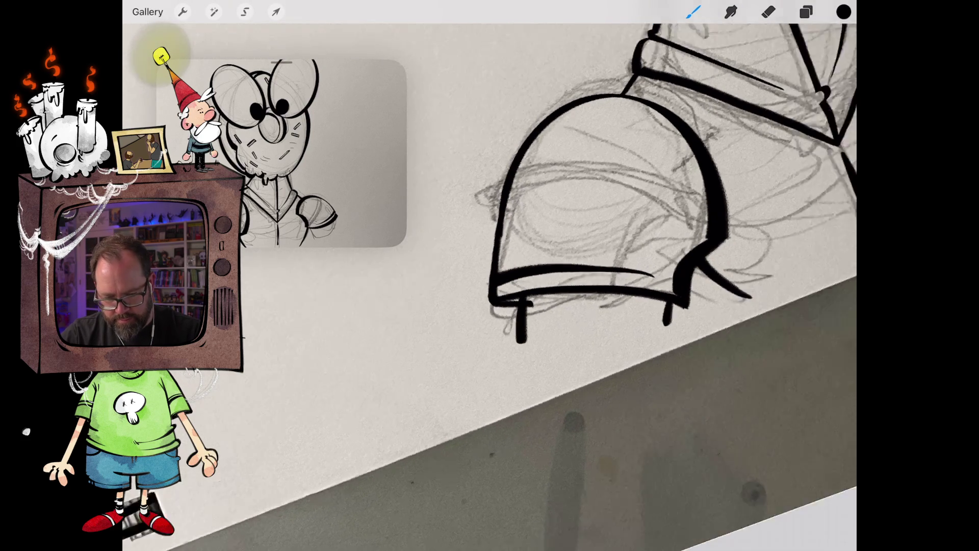
pyautogui.moveTo(502, 385)
pyautogui.mouseDown()
pyautogui.moveTo(640, 279)
pyautogui.moveTo(648, 284)
pyautogui.mouseUp()
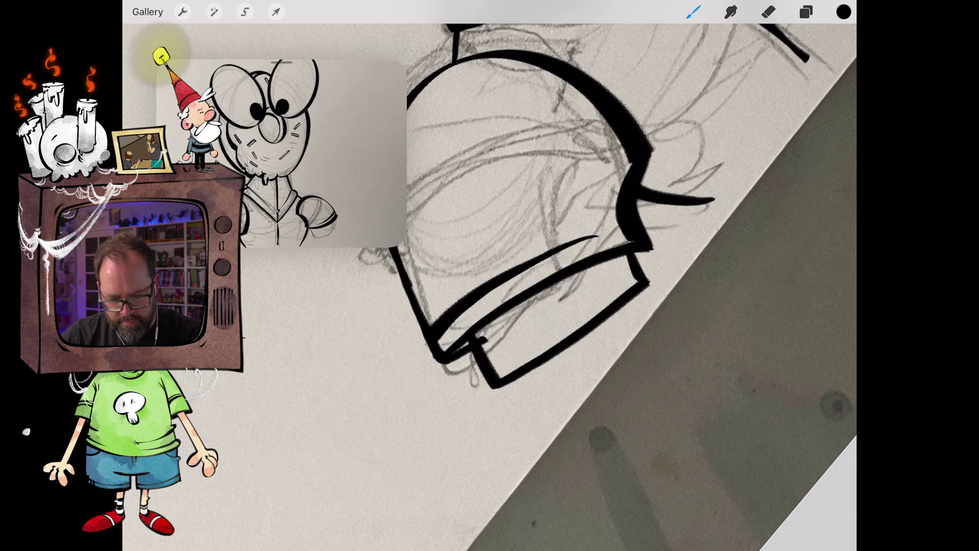
# - Erase a small ink nub on the shoulder, keeping the shoulder tip intact
pyautogui.click(768, 11)
pyautogui.moveTo(485, 337); pyautogui.dragTo(480, 343)
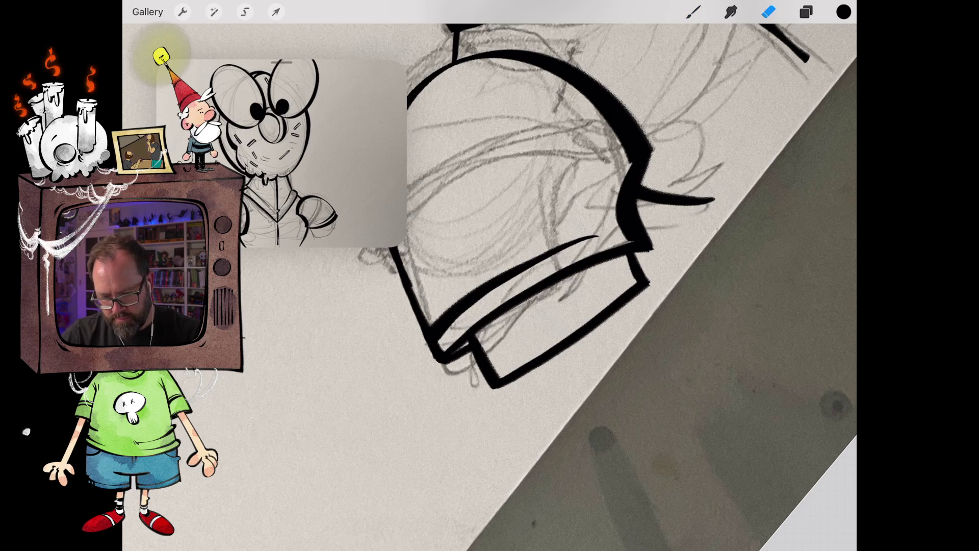
pyautogui.scroll(-3, 490, 276)
pyautogui.scroll(-3, 561, 255)
pyautogui.scroll(5, 633, 286)
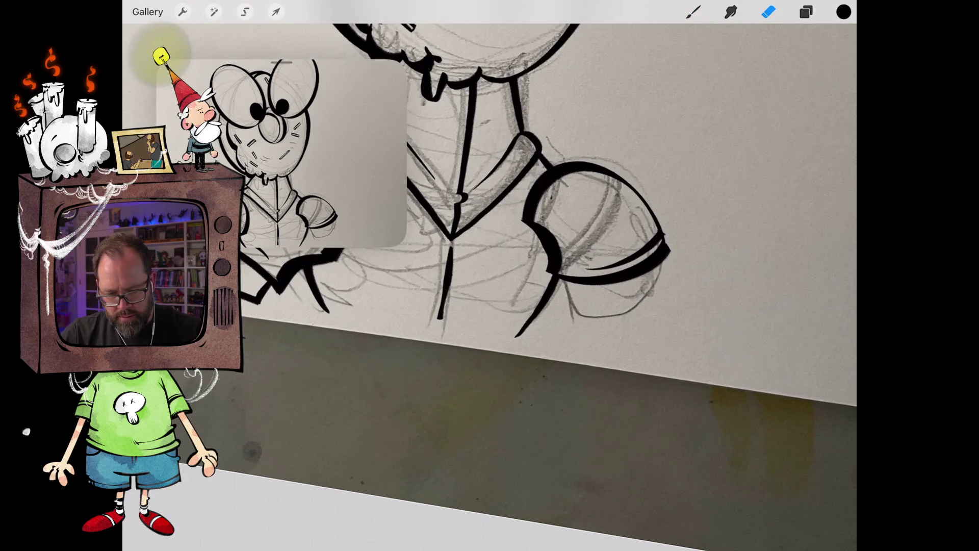
pyautogui.moveTo(661, 255)
pyautogui.mouseDown()
pyautogui.moveTo(675, 280)
pyautogui.moveTo(635, 294)
pyautogui.mouseUp()
pyautogui.hotkey('ctrl', 'z')
# - Ink the shoulder's lower-left edge and erase stray marks around the shoulder
pyautogui.click(692, 12)
pyautogui.moveTo(601, 225); pyautogui.dragTo(611, 280)
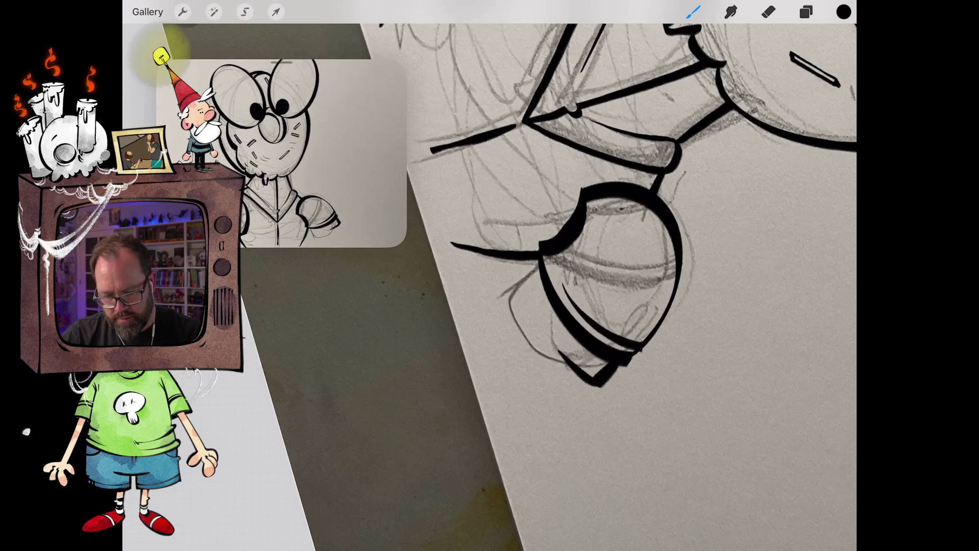
pyautogui.moveTo(581, 379)
pyautogui.mouseDown()
pyautogui.moveTo(533, 319)
pyautogui.moveTo(536, 272)
pyautogui.moveTo(510, 204)
pyautogui.moveTo(510, 66)
pyautogui.moveTo(510, 122)
pyautogui.mouseUp()
pyautogui.click(767, 12)
pyautogui.moveTo(509, 255); pyautogui.dragTo(561, 229)
pyautogui.moveTo(625, 343)
pyautogui.mouseDown()
pyautogui.moveTo(615, 336)
pyautogui.moveTo(624, 346)
pyautogui.moveTo(612, 363)
pyautogui.mouseUp()
# - Ink the right cuff's tip and lower edge plus a short stroke beneath the cuff
pyautogui.click(693, 11)
pyautogui.scroll(5, 561, 306)
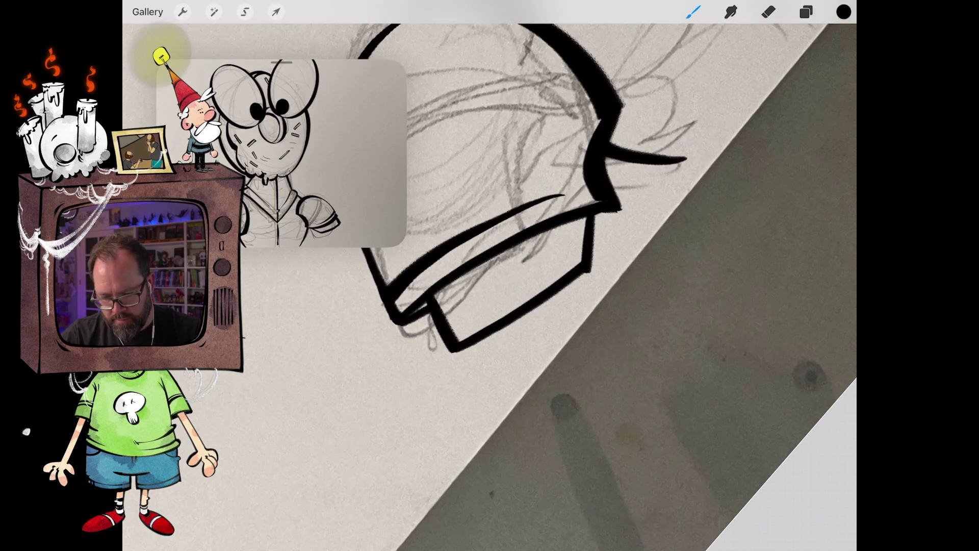
pyautogui.moveTo(465, 346)
pyautogui.mouseDown()
pyautogui.moveTo(475, 362)
pyautogui.moveTo(588, 274)
pyautogui.mouseUp()
pyautogui.scroll(-5, 490, 275)
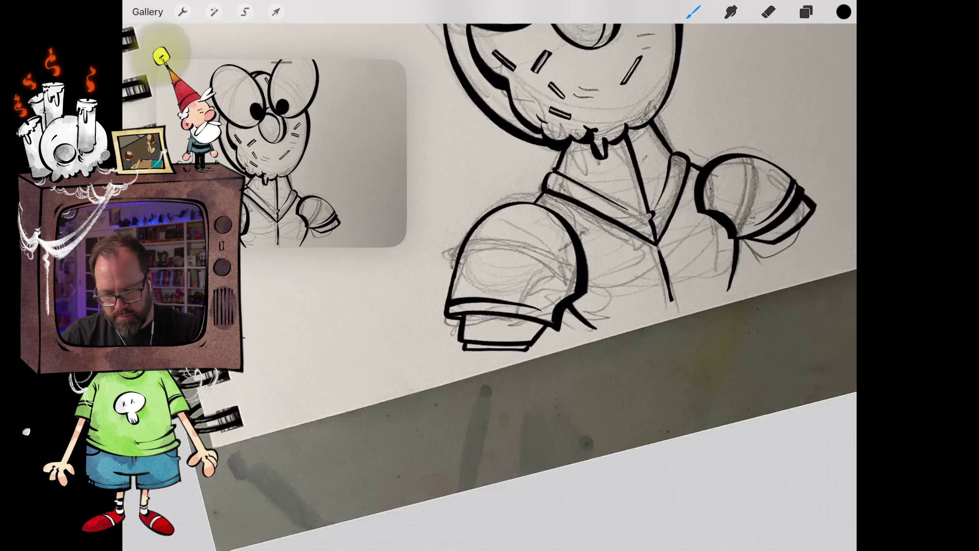
pyautogui.moveTo(649, 280); pyautogui.dragTo(653, 291)
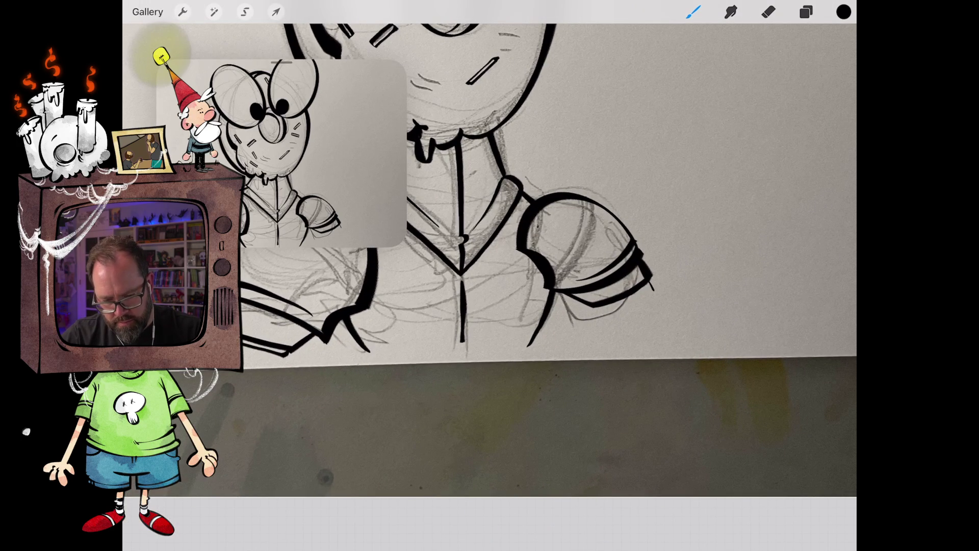
pyautogui.moveTo(598, 310)
pyautogui.mouseDown()
pyautogui.moveTo(641, 296)
pyautogui.moveTo(653, 279)
pyautogui.mouseUp()
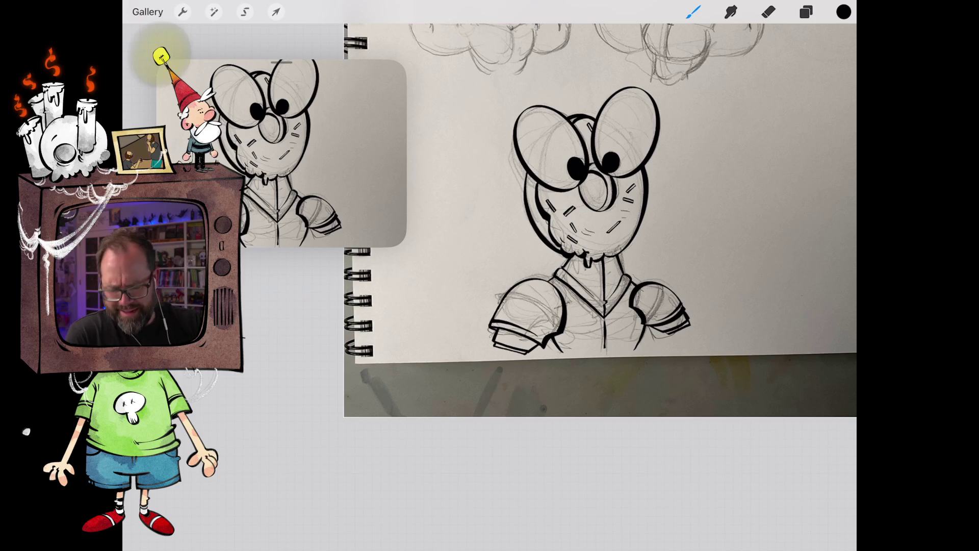
# - Undo the two most recent ink strokes
pyautogui.scroll(5, 510, 230)
pyautogui.hotkey('ctrl', 'z')
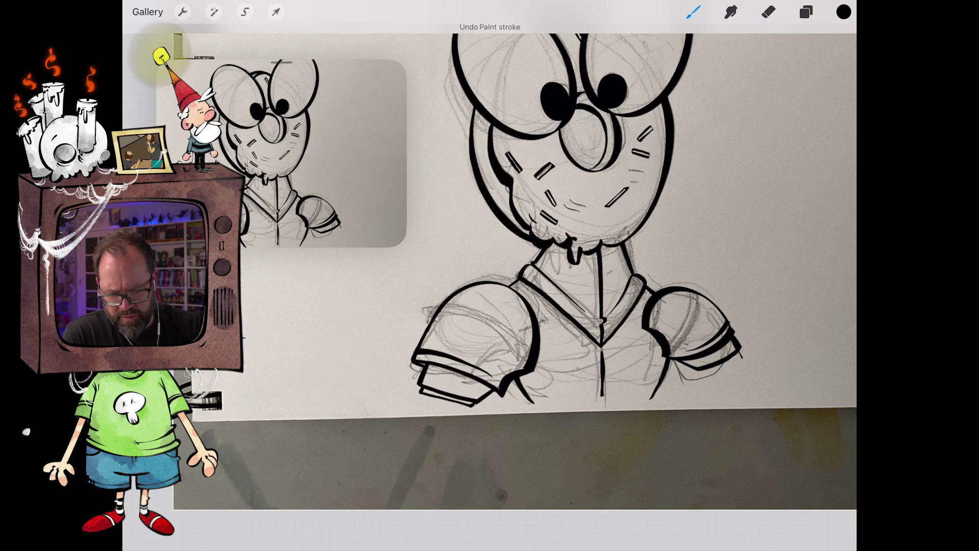
pyautogui.hotkey('ctrl', 'z')
pyautogui.hotkey('ctrl', 'z')
pyautogui.hotkey('ctrl', 'z')
pyautogui.hotkey('ctrl', 'z')
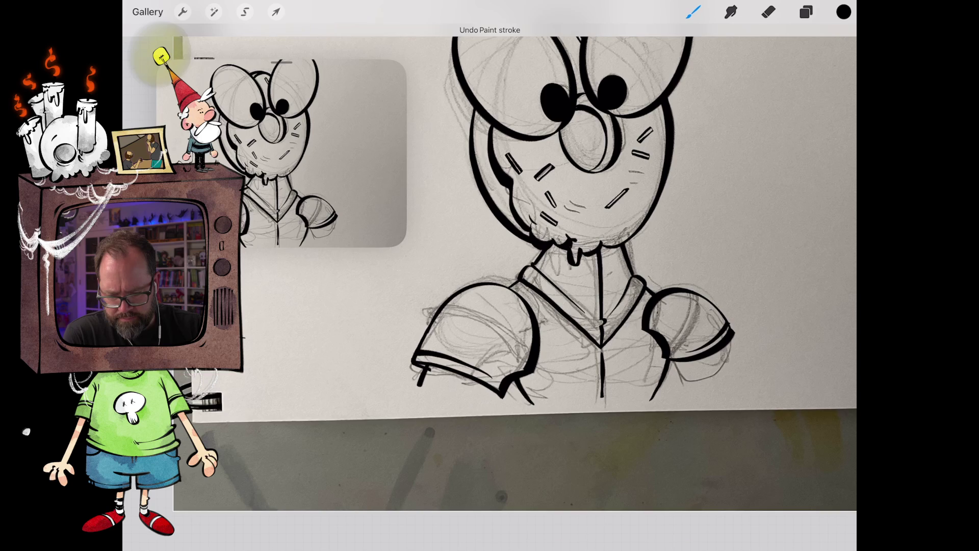
pyautogui.scroll(2, 509, 230)
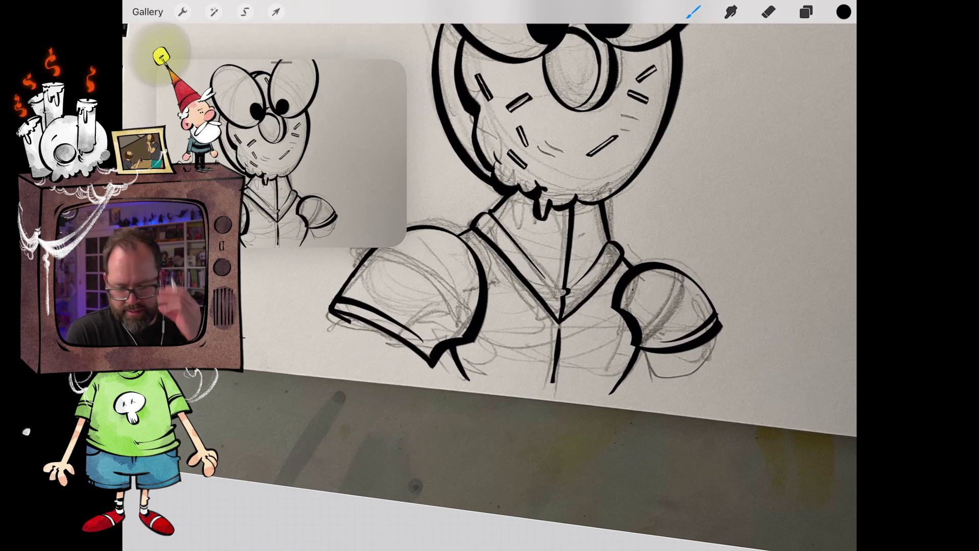
pyautogui.scroll(-2, 561, 229)
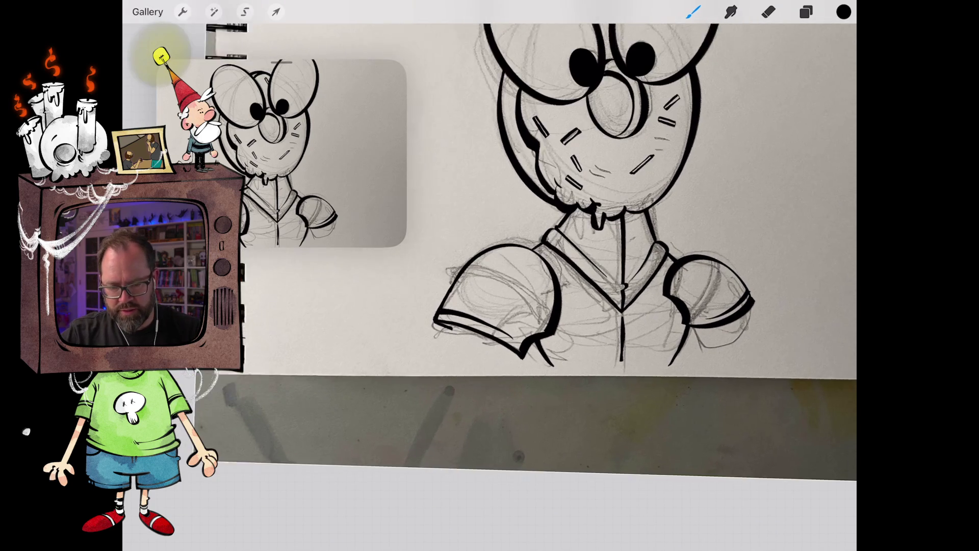
pyautogui.scroll(-1, 561, 230)
# - Ink a short line at the sleeve edge in place of a reverted erase
pyautogui.press('e')
pyautogui.moveTo(530, 346); pyautogui.dragTo(538, 332)
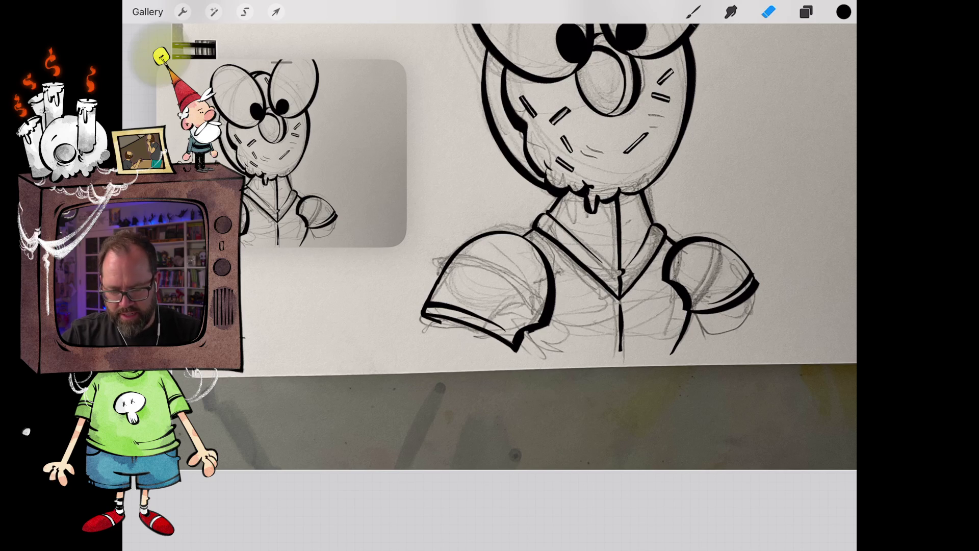
pyautogui.hotkey('ctrl', 'z')
pyautogui.press('b')
pyautogui.moveTo(526, 334); pyautogui.dragTo(538, 356)
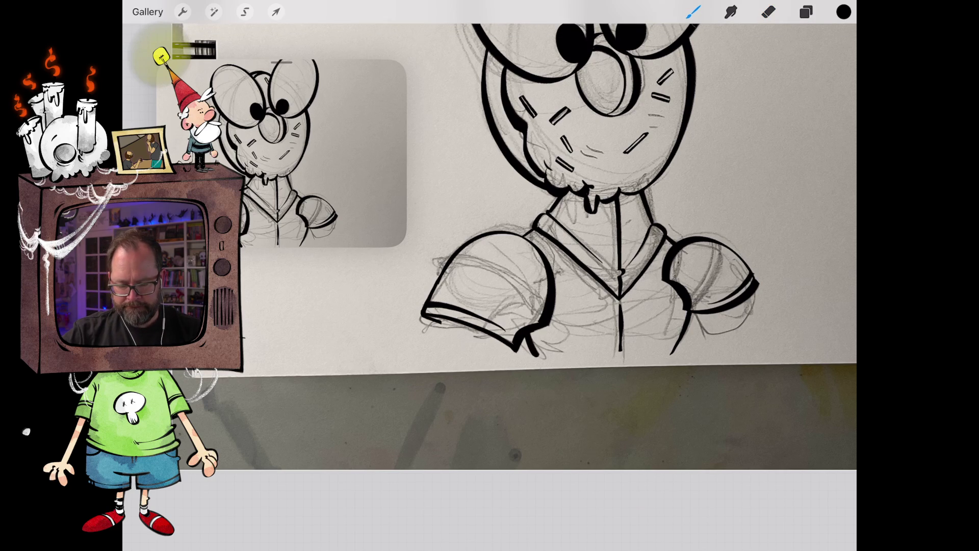
pyautogui.scroll(-3, 515, 255)
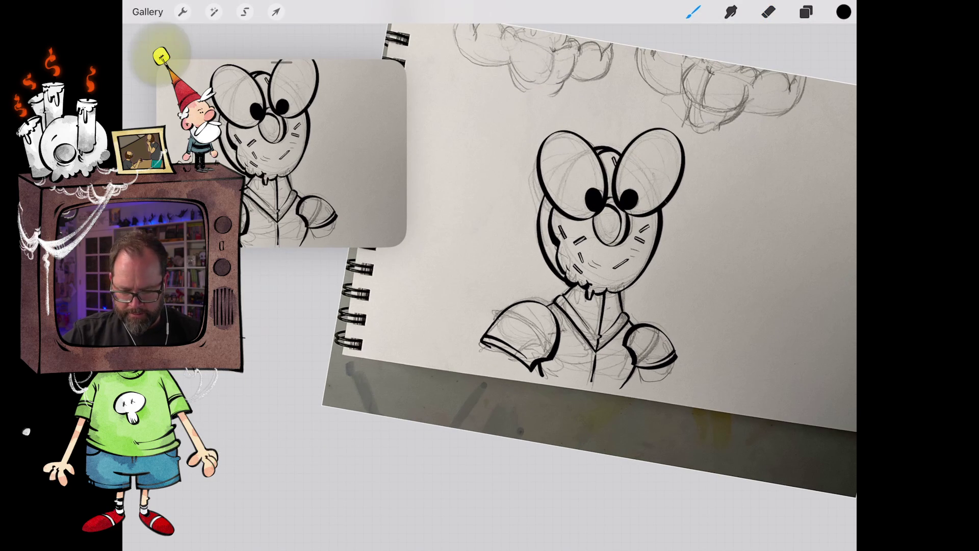
pyautogui.scroll(3, 509, 285)
# - Redraw the right shoulder's thick lower curve as a clean arc joined to the line below
pyautogui.press('e')
pyautogui.moveTo(612, 363)
pyautogui.mouseDown()
pyautogui.moveTo(657, 341)
pyautogui.moveTo(662, 326)
pyautogui.moveTo(632, 352)
pyautogui.mouseUp()
pyautogui.press('b')
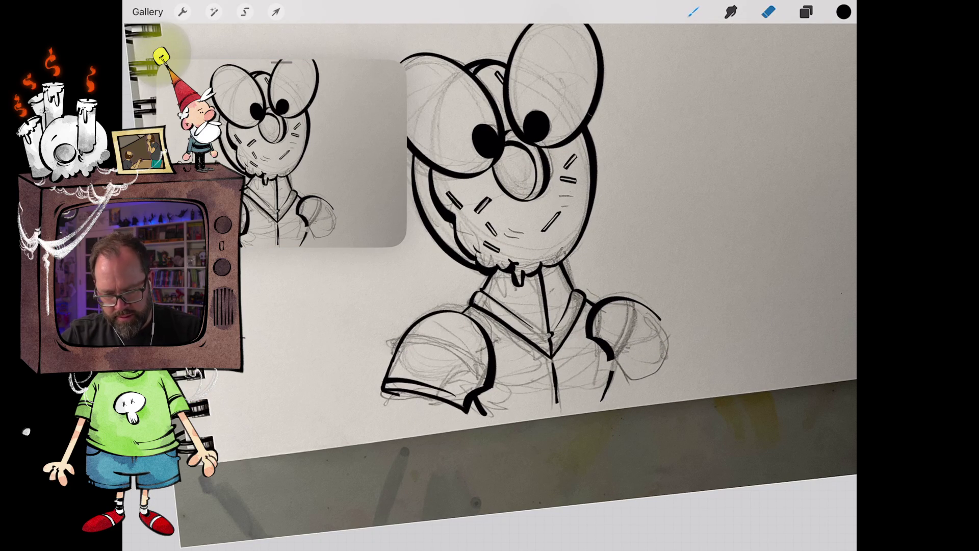
pyautogui.moveTo(613, 373); pyautogui.dragTo(674, 334)
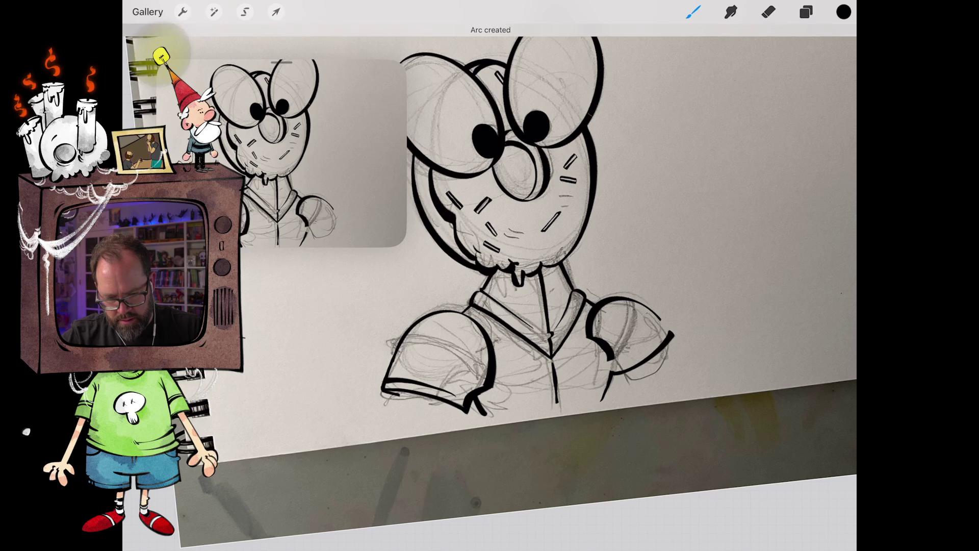
pyautogui.scroll(5, 615, 379)
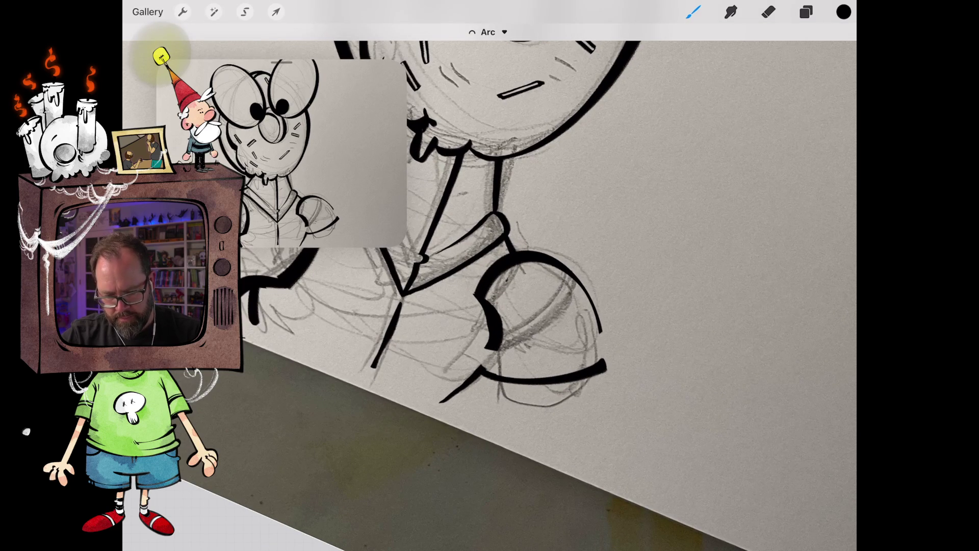
pyautogui.moveTo(601, 331); pyautogui.dragTo(607, 365)
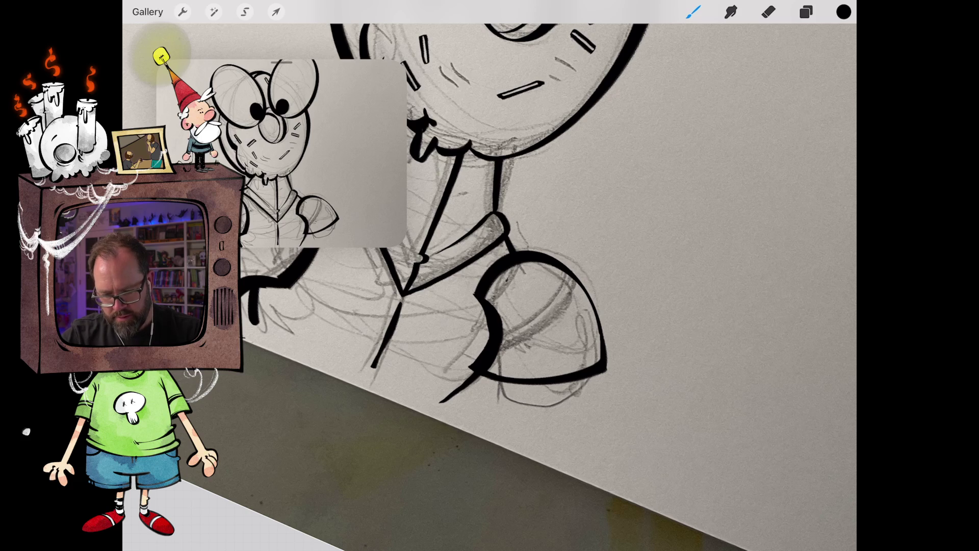
# - Ink a stripe along the right sleeve cuff and a tapered stroke inside the sleeve opening
pyautogui.scroll(-5, 561, 275)
pyautogui.scroll(5, 560, 306)
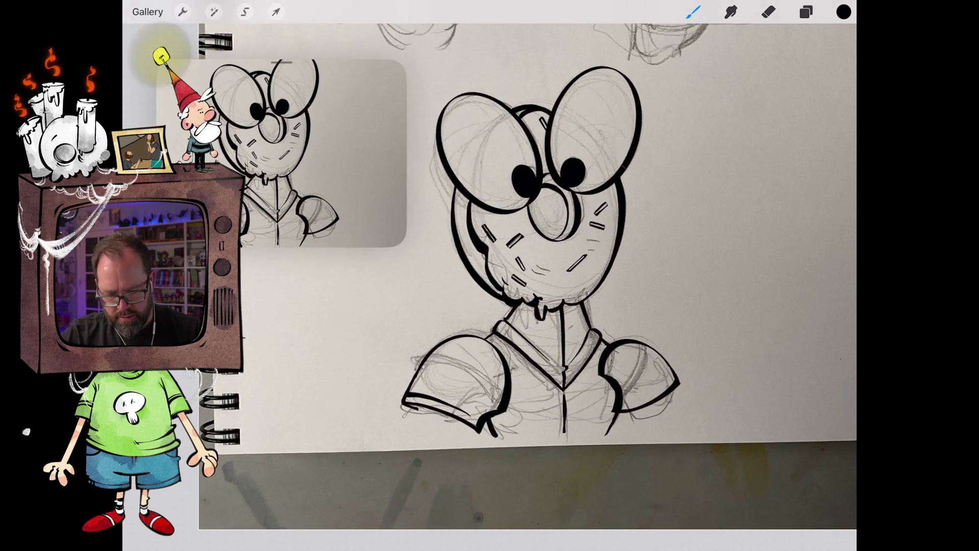
pyautogui.moveTo(606, 355); pyautogui.dragTo(665, 304)
pyautogui.scroll(3, 560, 306)
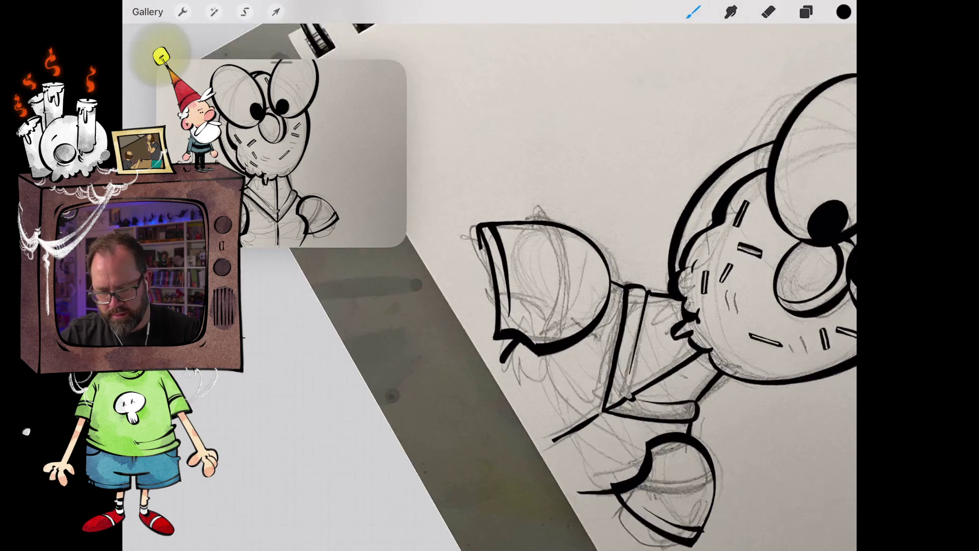
pyautogui.moveTo(518, 268); pyautogui.dragTo(514, 233)
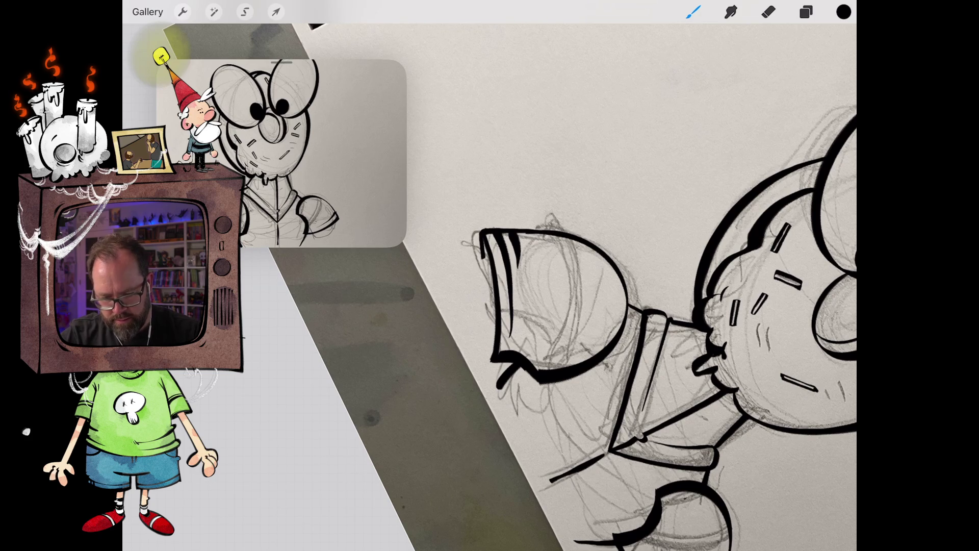
pyautogui.scroll(-3, 561, 285)
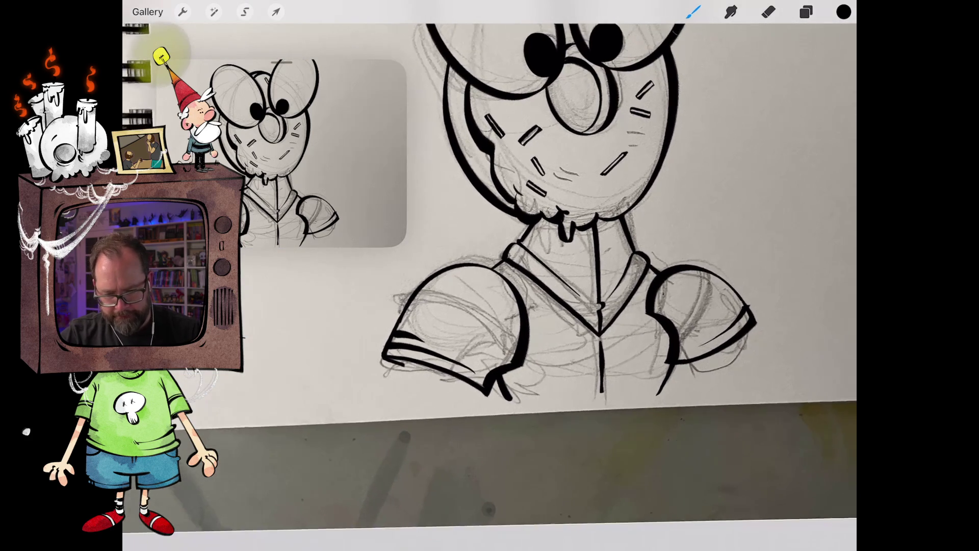
pyautogui.scroll(-3, 586, 295)
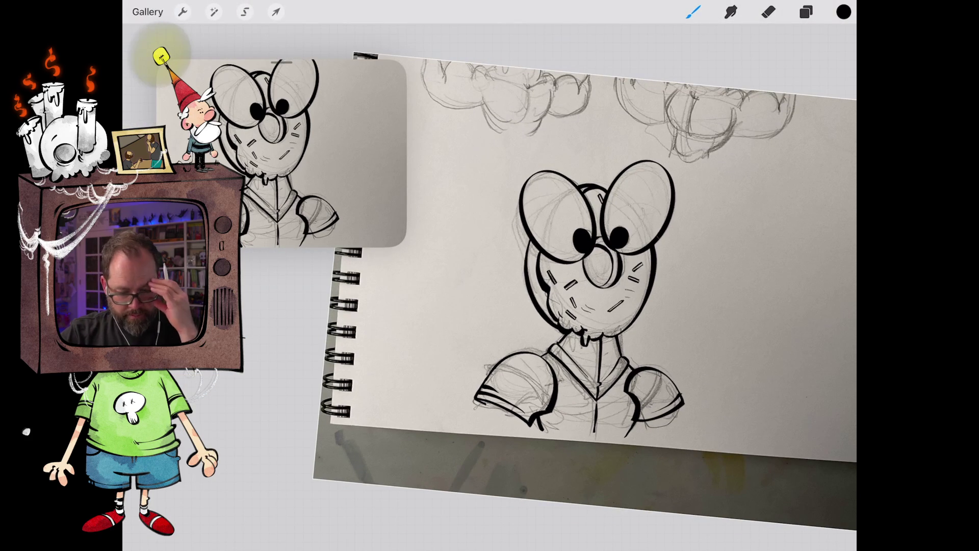
pyautogui.scroll(3, 561, 255)
# - Replace the ink blob below the left sleeve with a short stroke and trim a thick shoulder stroke
pyautogui.click(768, 12)
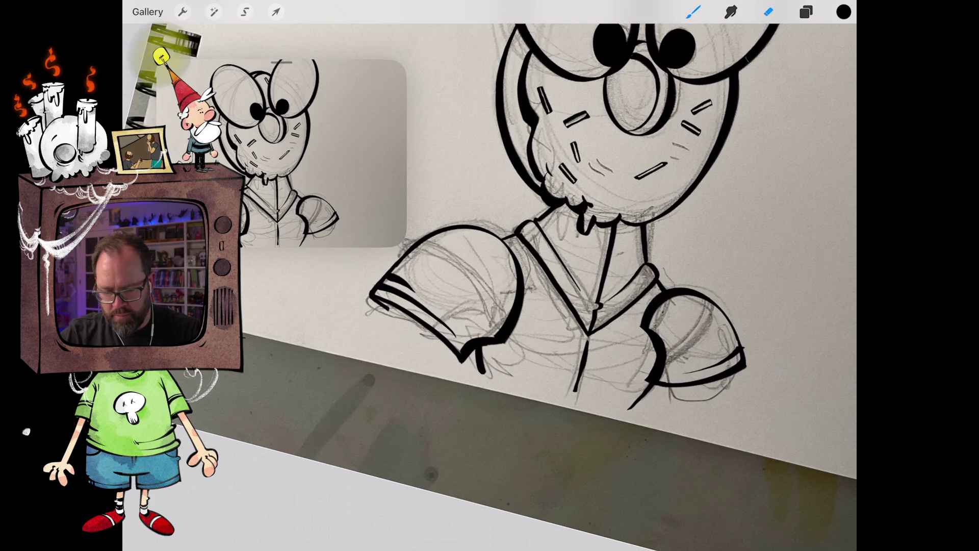
pyautogui.moveTo(482, 367); pyautogui.dragTo(481, 350)
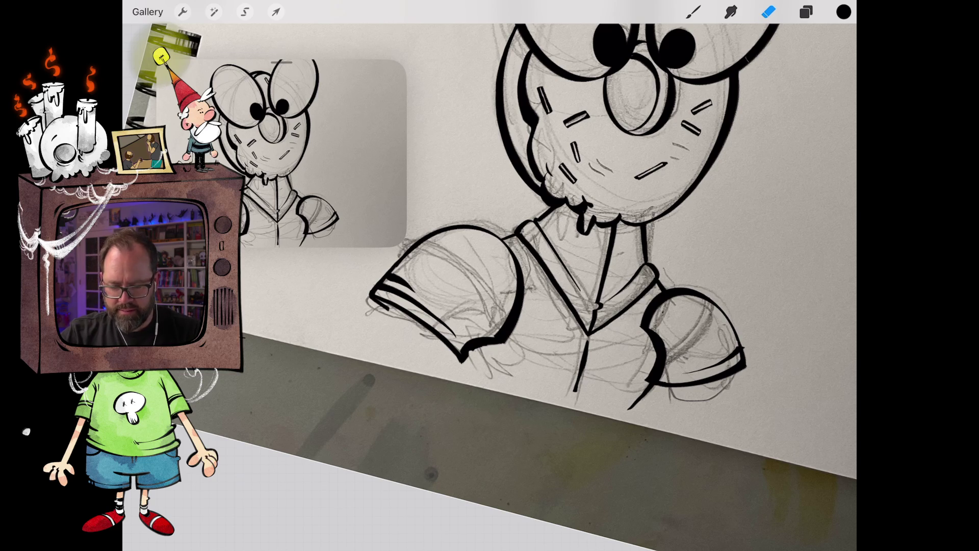
pyautogui.press('b')
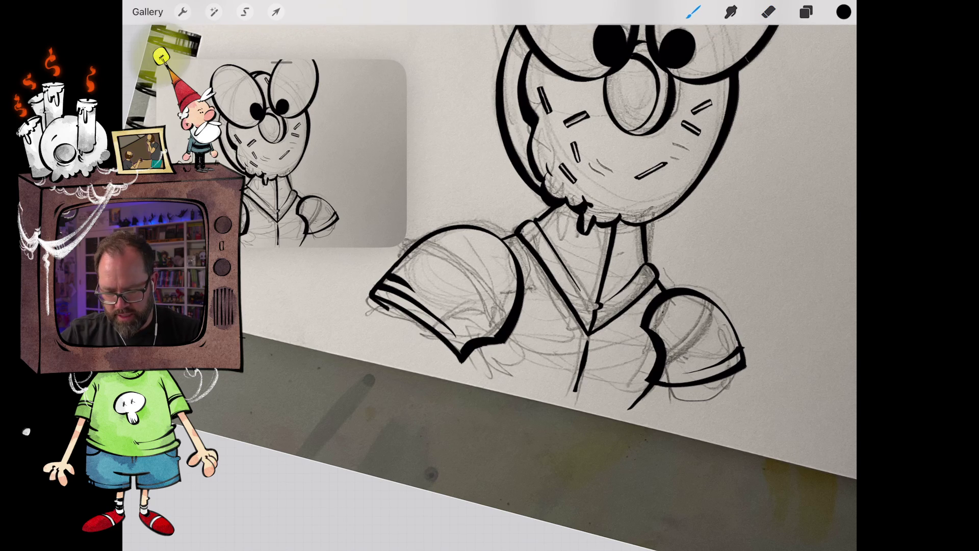
pyautogui.moveTo(470, 357); pyautogui.dragTo(477, 375)
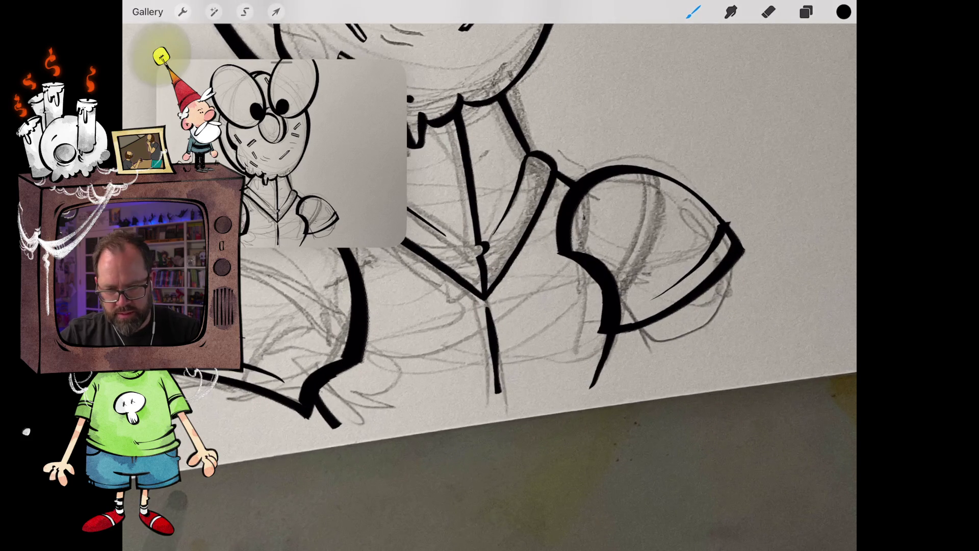
pyautogui.press('e')
pyautogui.moveTo(607, 347)
pyautogui.mouseDown()
pyautogui.moveTo(611, 340)
pyautogui.moveTo(604, 357)
pyautogui.moveTo(623, 356)
pyautogui.moveTo(605, 387)
pyautogui.mouseUp()
pyautogui.press('b')
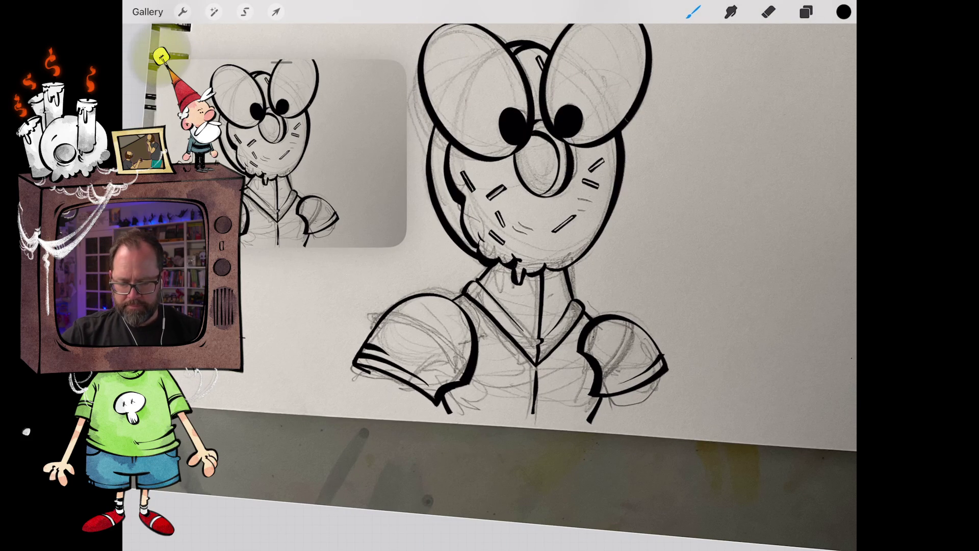
pyautogui.moveTo(531, 153)
pyautogui.mouseDown()
pyautogui.moveTo(491, 240)
pyautogui.moveTo(524, 350)
pyautogui.moveTo(328, 415)
pyautogui.moveTo(510, 357)
pyautogui.mouseUp()
pyautogui.press('e')
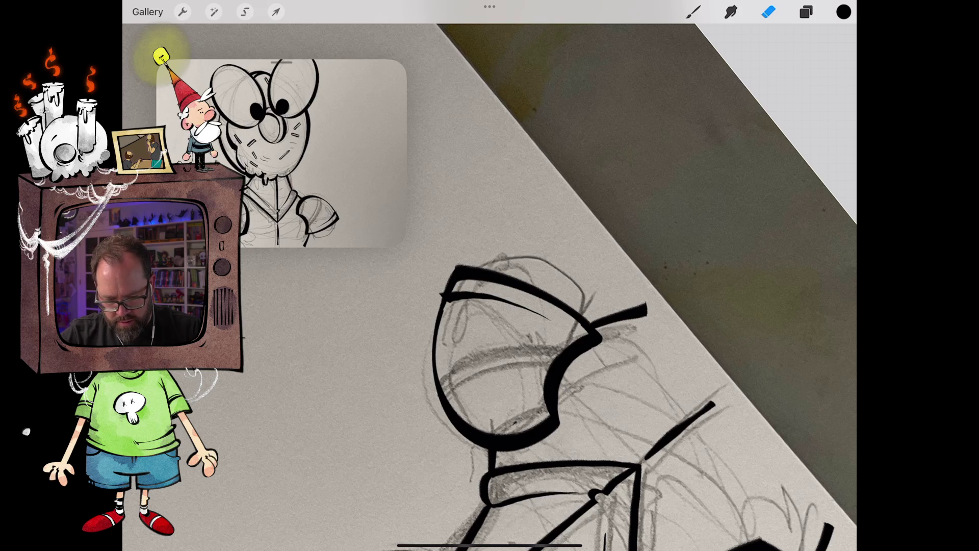
pyautogui.scroll(-5, 561, 357)
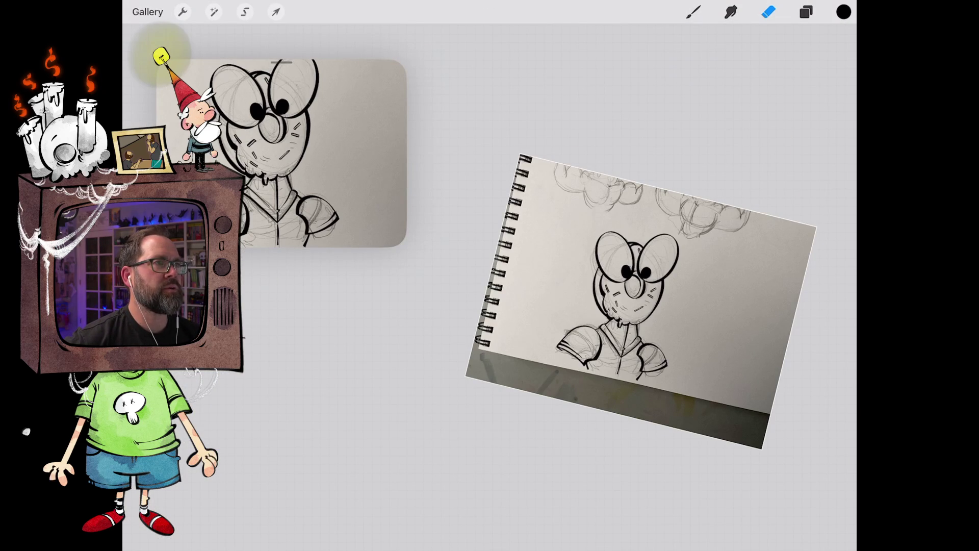
# - Close small gaps with a curved stroke and ink a thick outline on the right sleeve
pyautogui.press('b')
pyautogui.scroll(5, 612, 306)
pyautogui.scroll(1, 561, 230)
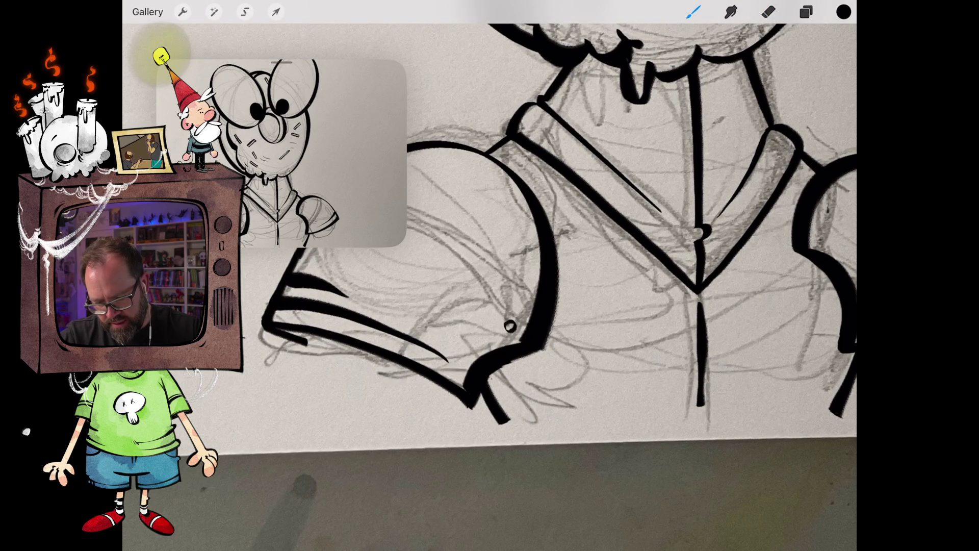
pyautogui.moveTo(529, 236); pyautogui.dragTo(530, 247)
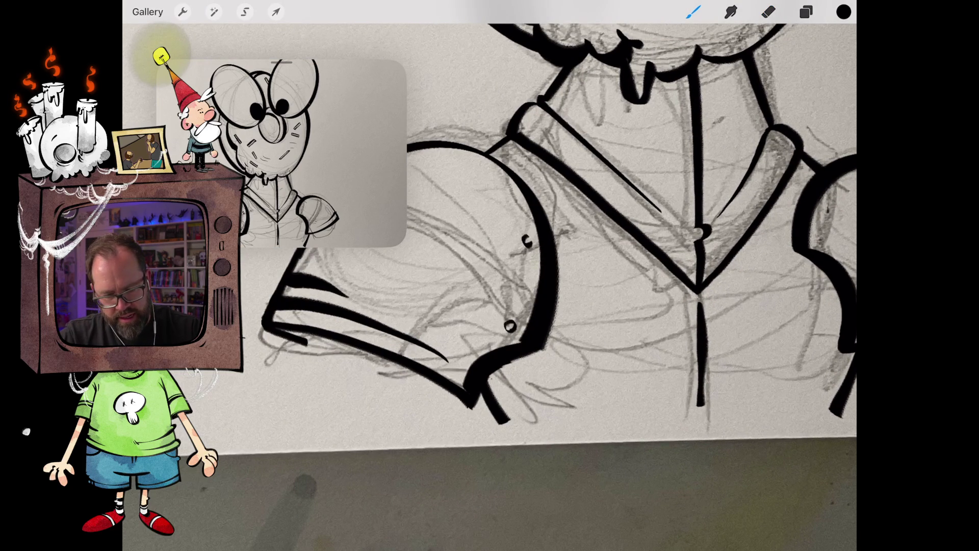
pyautogui.hscroll(5, 561, 255)
pyautogui.moveTo(786, 306); pyautogui.dragTo(625, 441)
# - Draw small button and rivet dots on the right sleeve, both sides of the collar and the chest
pyautogui.moveTo(611, 282); pyautogui.dragTo(623, 288)
pyautogui.moveTo(659, 348); pyautogui.dragTo(650, 356)
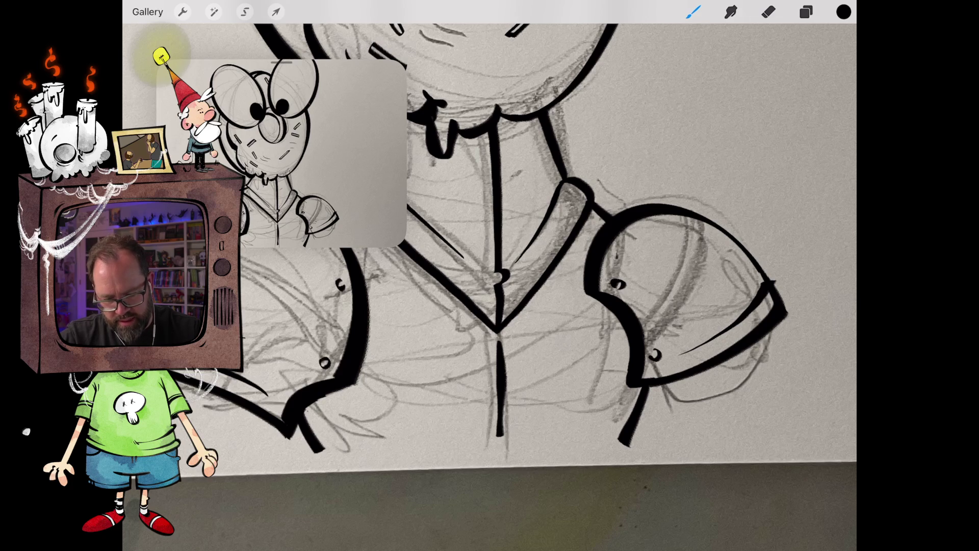
pyautogui.scroll(5, 489, 275)
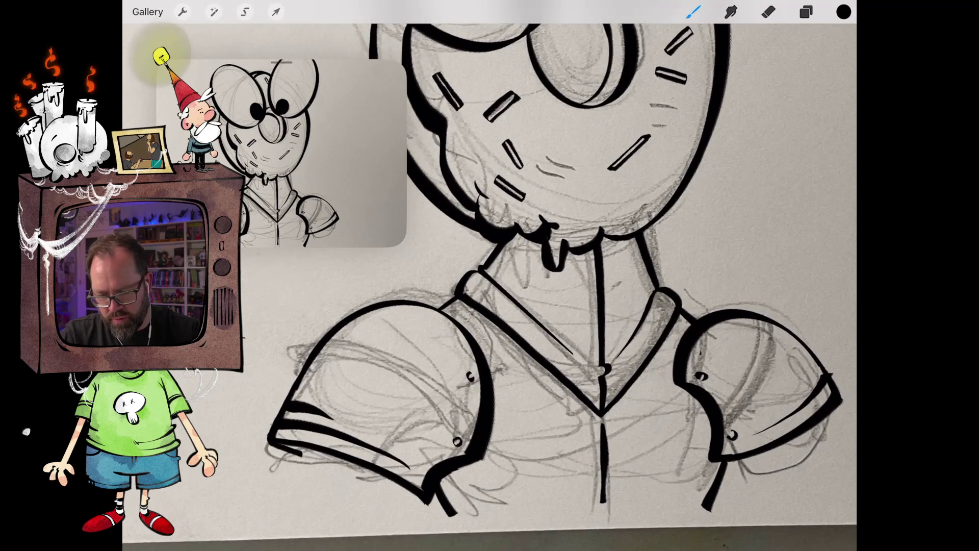
pyautogui.moveTo(509, 257)
pyautogui.mouseDown()
pyautogui.moveTo(500, 262)
pyautogui.moveTo(509, 267)
pyautogui.mouseUp()
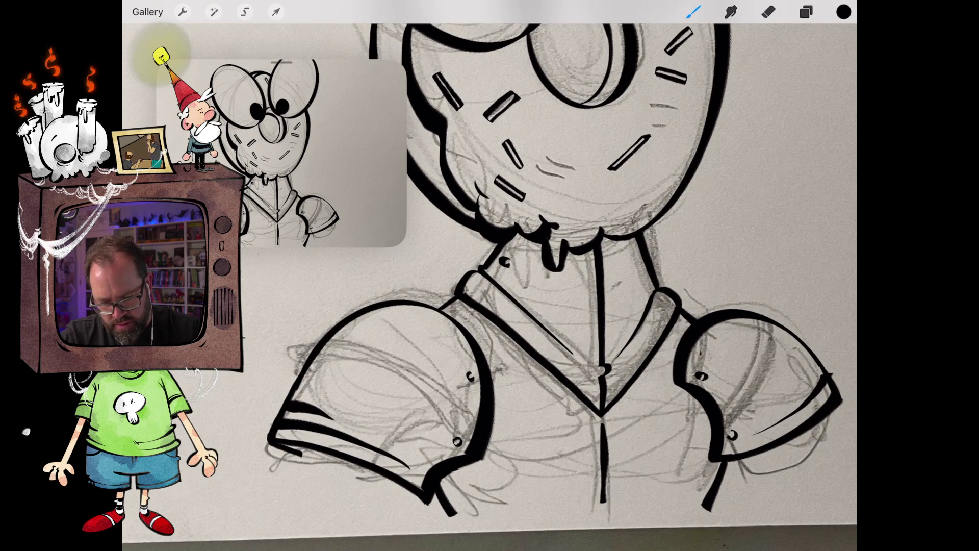
pyautogui.moveTo(636, 261); pyautogui.dragTo(630, 270)
pyautogui.scroll(-3, 489, 275)
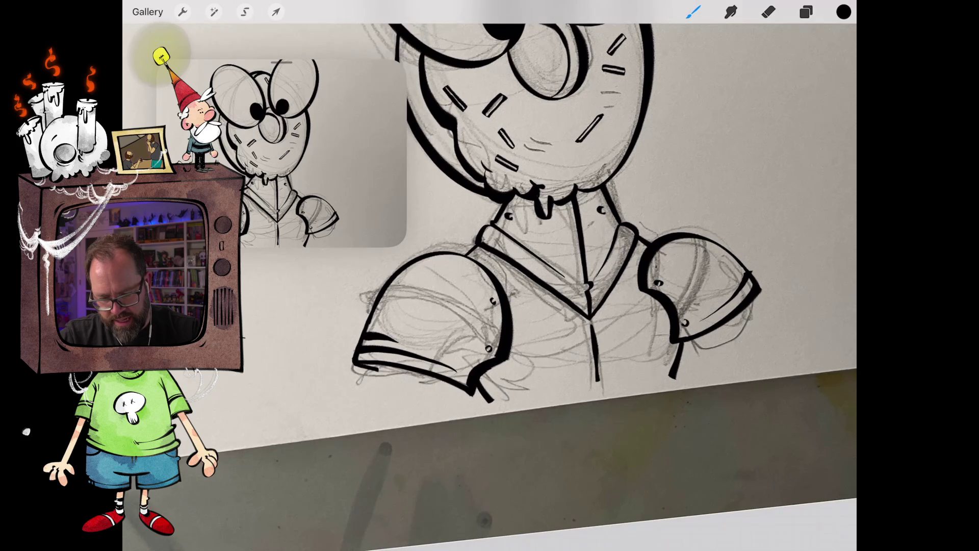
pyautogui.moveTo(607, 313); pyautogui.dragTo(562, 319)
pyautogui.moveTo(631, 271); pyautogui.dragTo(627, 278)
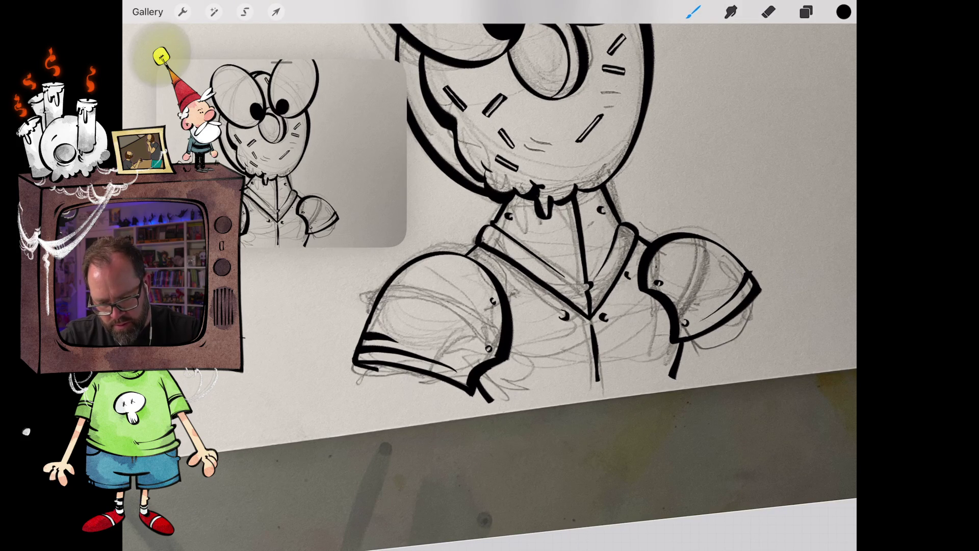
pyautogui.moveTo(516, 272); pyautogui.dragTo(510, 280)
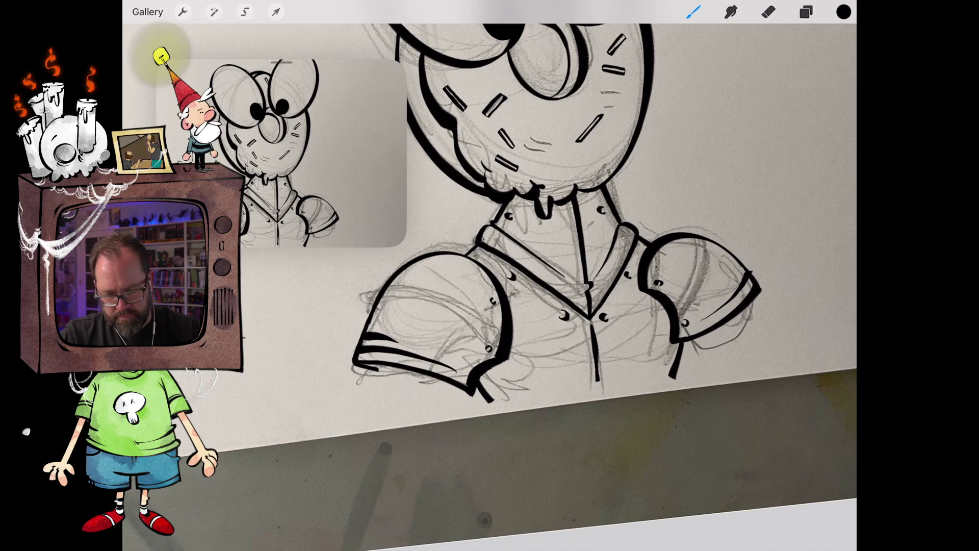
pyautogui.scroll(-5, 490, 275)
pyautogui.scroll(3, 548, 306)
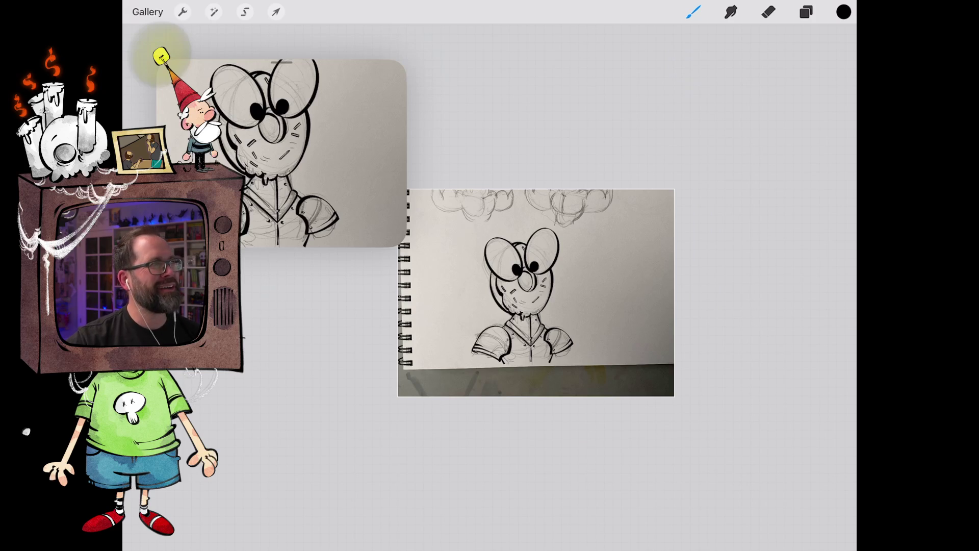
# - Leave the character drawing for the Gallery and open the purple Fungus Island layout artwork
pyautogui.click(147, 12)
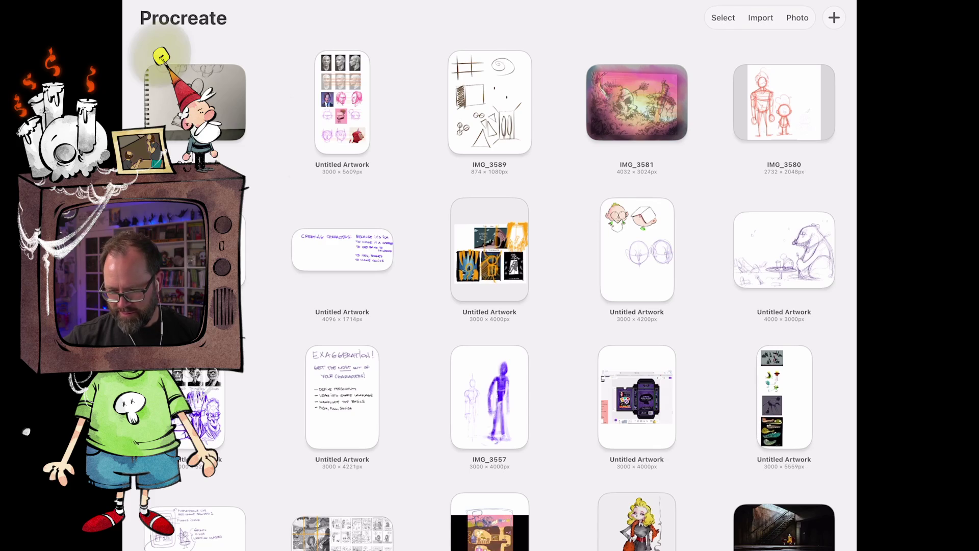
pyautogui.scroll(-3, 489, 276)
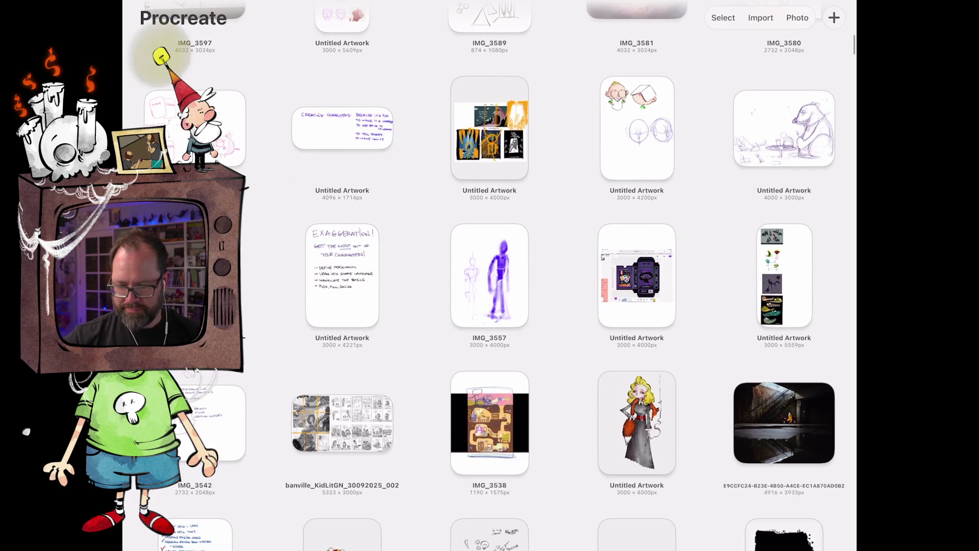
pyautogui.click(219, 423)
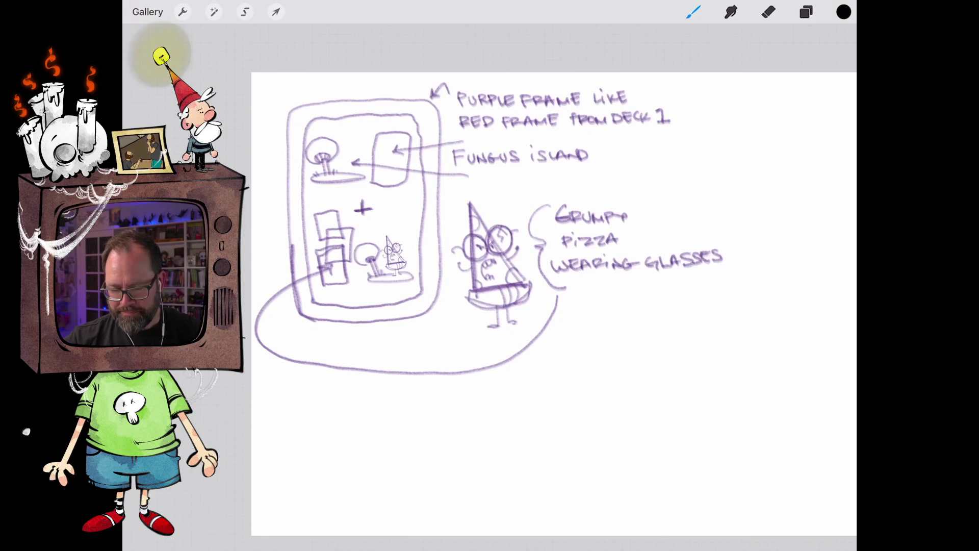
# - Check the From selection layer's content and hide it
pyautogui.click(806, 12)
pyautogui.click(806, 12)
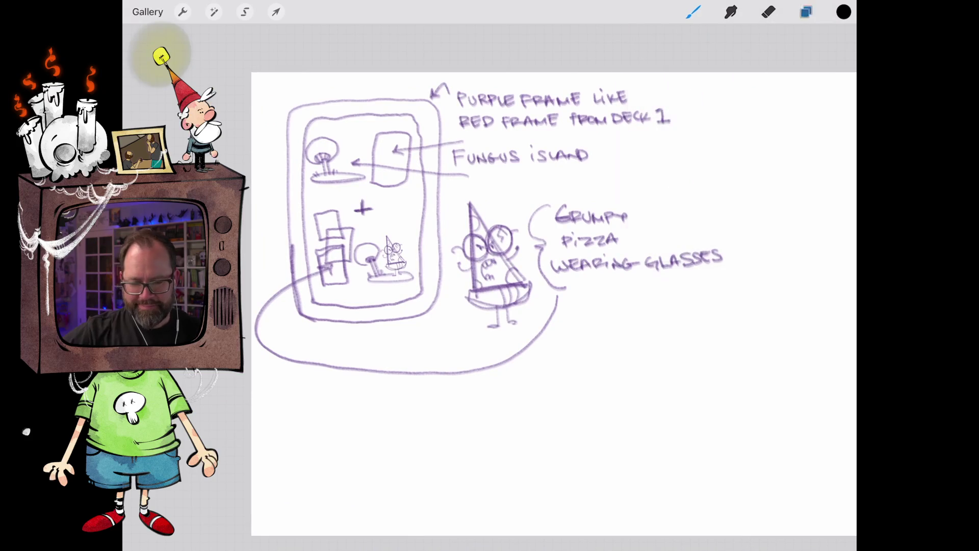
pyautogui.click(806, 12)
pyautogui.click(827, 83)
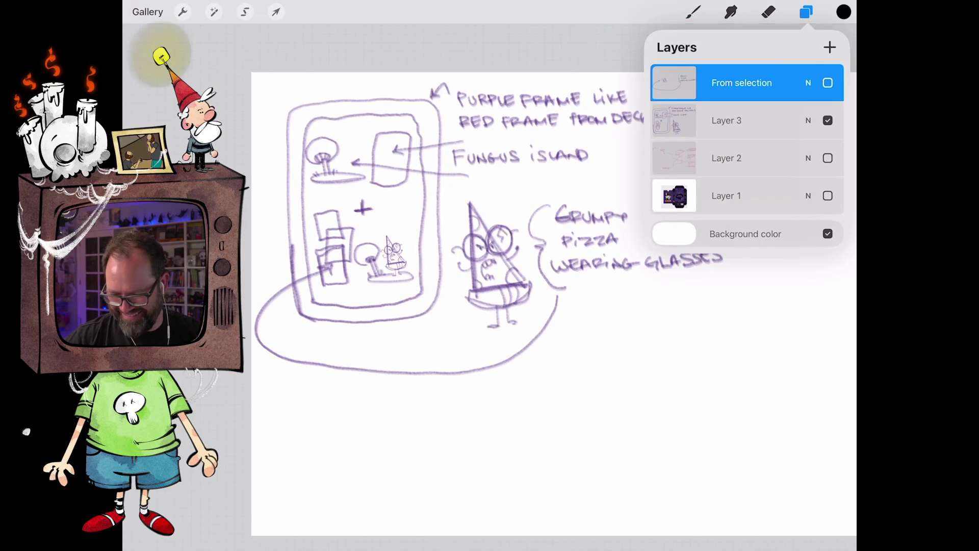
pyautogui.click(828, 82)
pyautogui.click(827, 82)
pyautogui.click(827, 83)
pyautogui.click(827, 82)
pyautogui.click(828, 120)
pyautogui.click(827, 121)
pyautogui.click(805, 12)
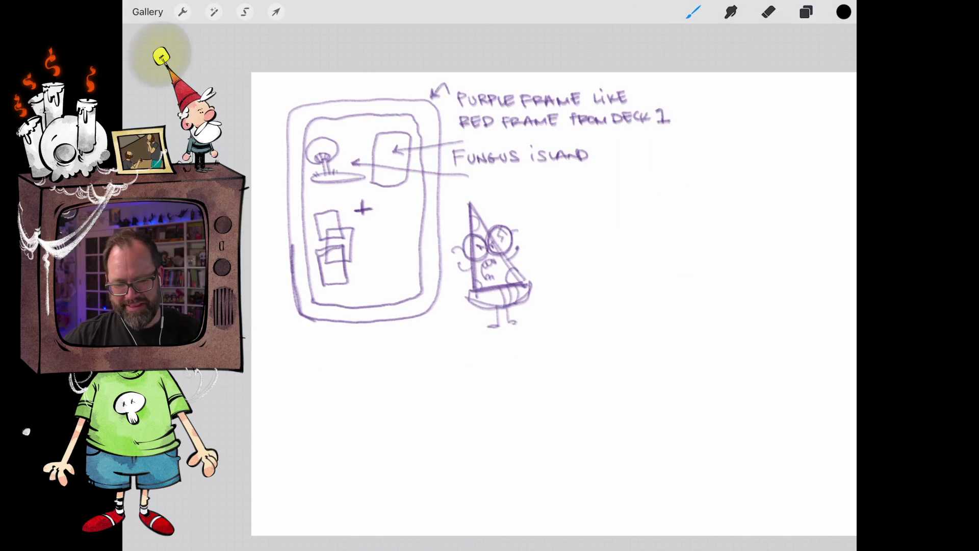
pyautogui.click(805, 12)
# - Duplicate Layer 3's layout sketch and move the copy toward the page's lower right
pyautogui.click(726, 120)
pyautogui.moveTo(765, 121); pyautogui.dragTo(663, 125)
pyautogui.click(773, 120)
pyautogui.click(276, 12)
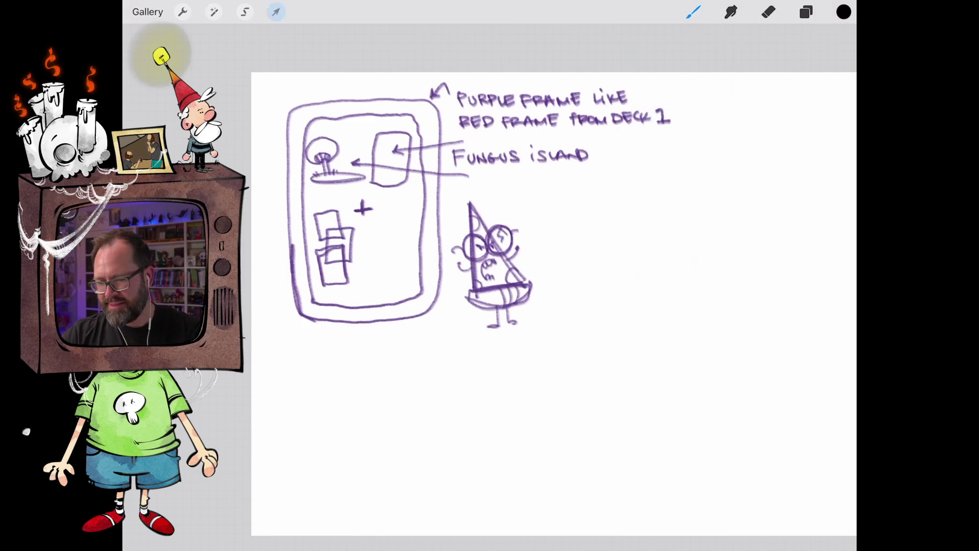
pyautogui.scroll(-5, 451, 226)
pyautogui.moveTo(411, 177)
pyautogui.mouseDown()
pyautogui.moveTo(494, 267)
pyautogui.moveTo(510, 272)
pyautogui.mouseUp()
pyautogui.moveTo(511, 192)
pyautogui.mouseDown()
pyautogui.moveTo(581, 188)
pyautogui.moveTo(623, 275)
pyautogui.moveTo(590, 274)
pyautogui.mouseUp()
pyautogui.scroll(5, 452, 226)
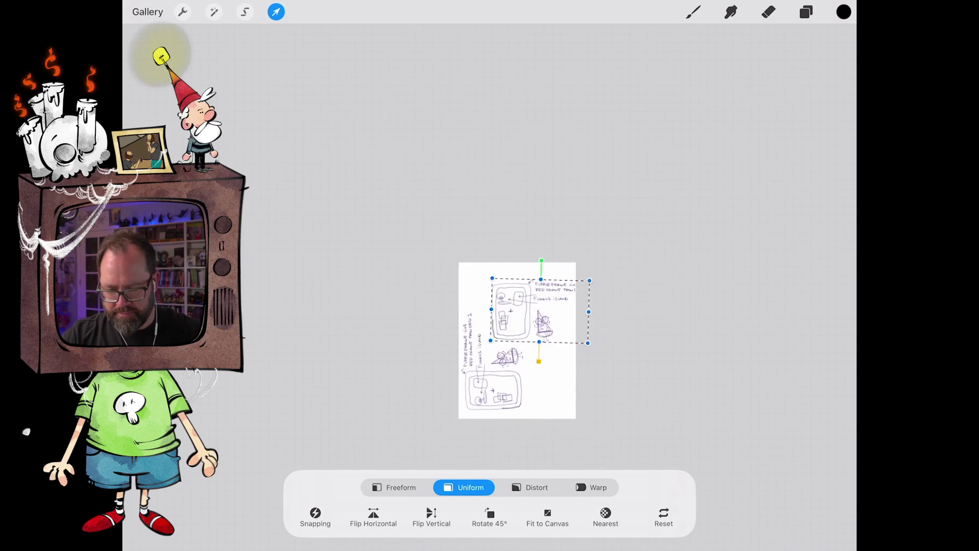
pyautogui.scroll(-5, 490, 245)
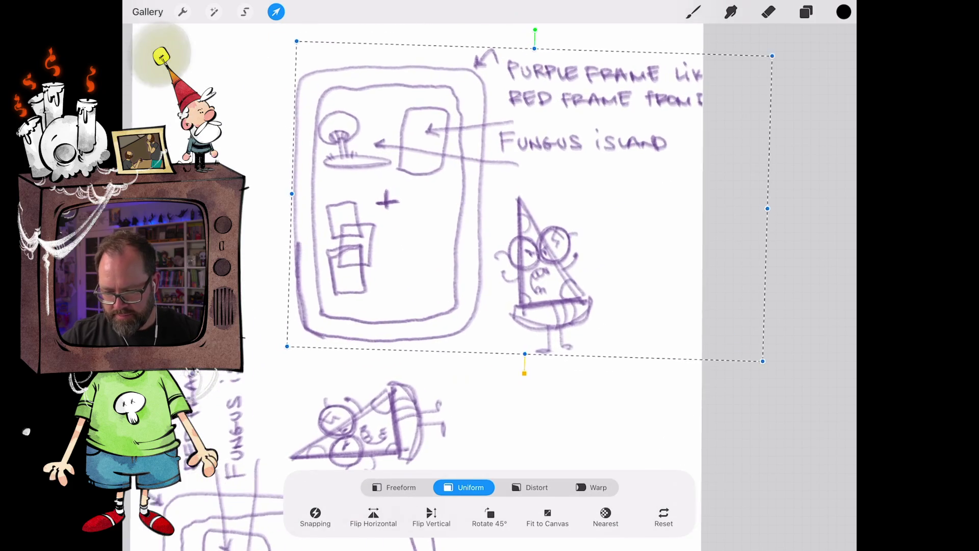
pyautogui.scroll(3, 489, 244)
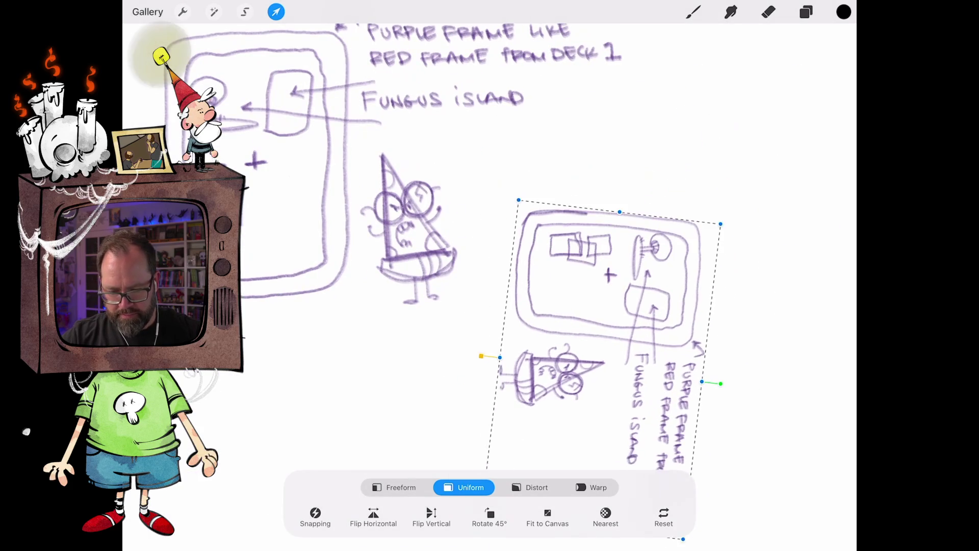
pyautogui.scroll(-3, 489, 245)
pyautogui.hotkey('ctrl', 'z')
pyautogui.hotkey('ctrl', 'z')
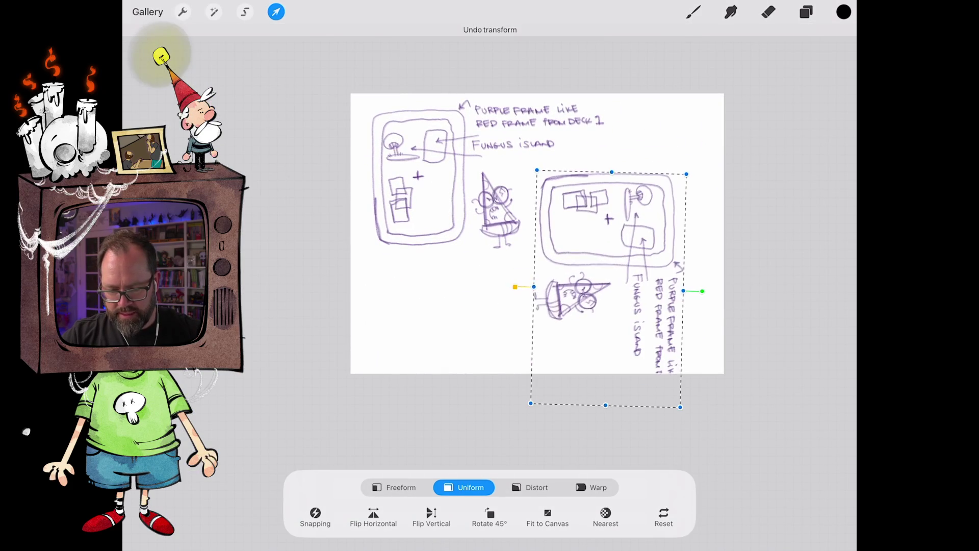
# - Hide the original Layer 3 sketch and enlarge the copy to fill the page
pyautogui.click(805, 12)
pyautogui.click(828, 121)
pyautogui.click(828, 120)
pyautogui.click(828, 158)
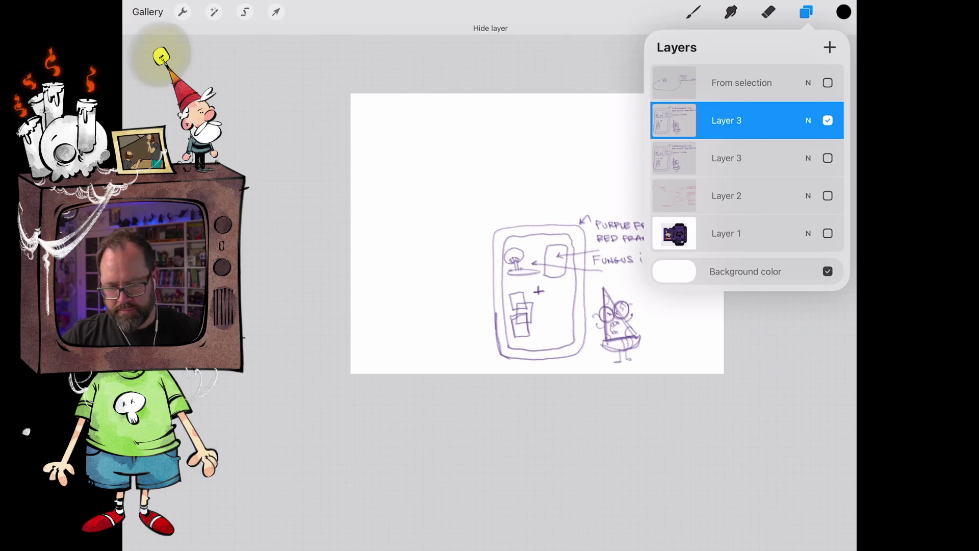
pyautogui.click(276, 12)
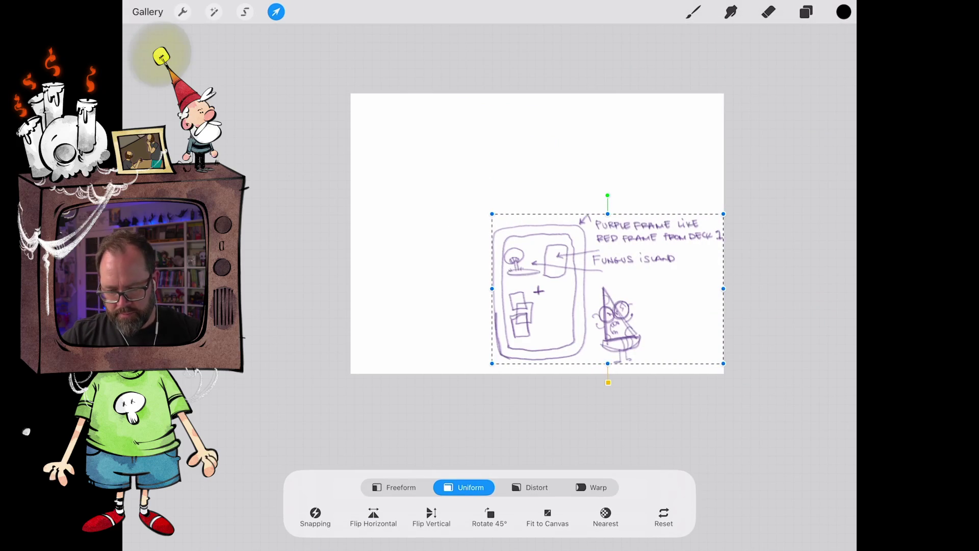
pyautogui.moveTo(492, 214)
pyautogui.mouseDown()
pyautogui.moveTo(428, 131)
pyautogui.moveTo(360, 76)
pyautogui.moveTo(371, 83)
pyautogui.mouseUp()
pyautogui.click(806, 11)
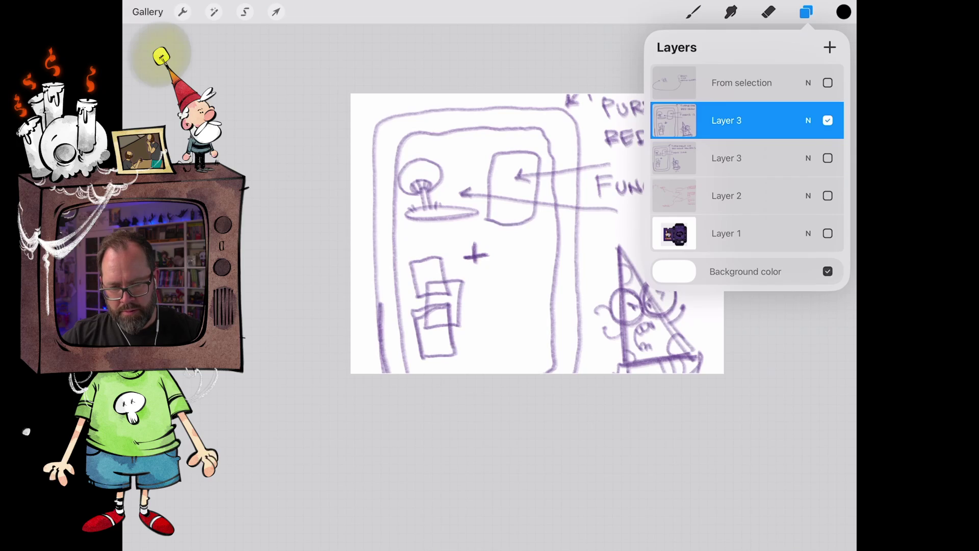
# - Switch to the MaxU Mechanical Pencil brush for inking
pyautogui.click(694, 12)
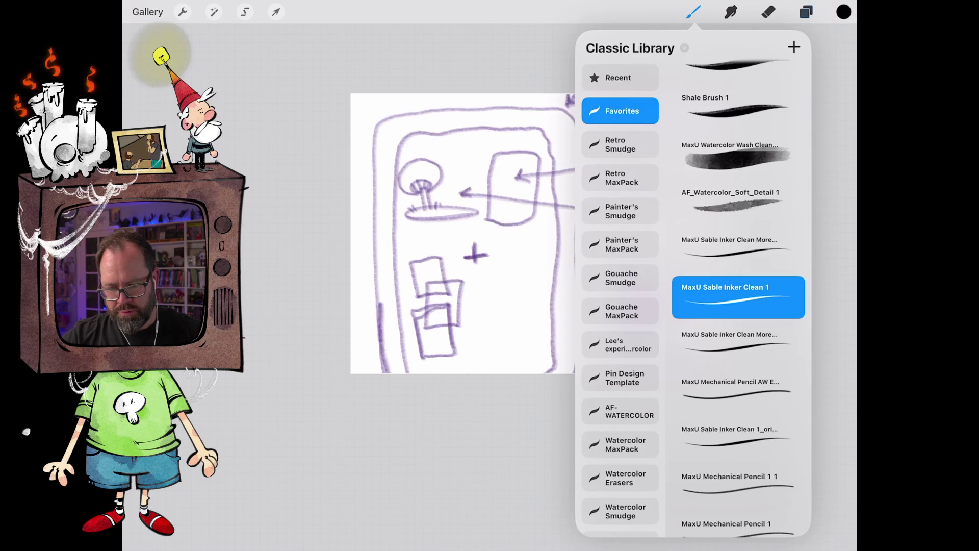
pyautogui.click(737, 390)
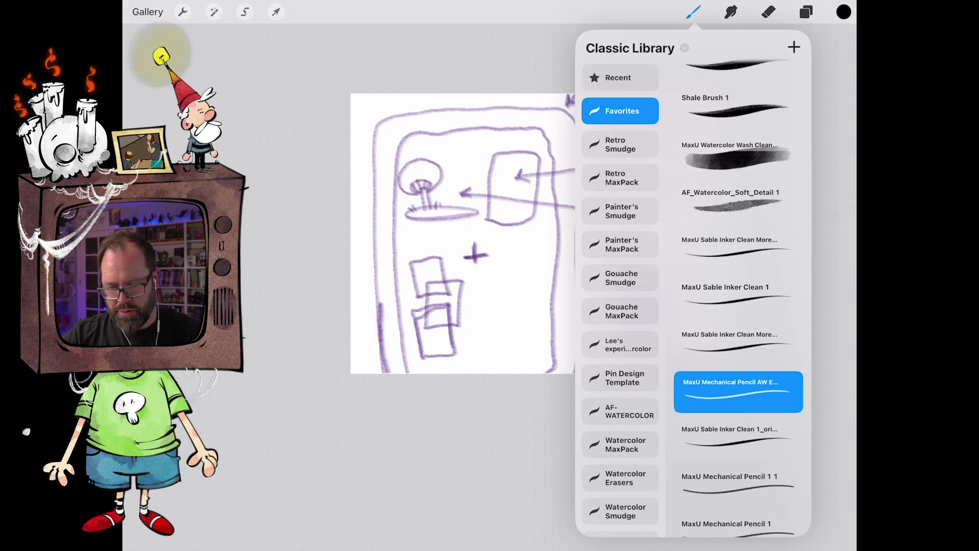
pyautogui.scroll(5, 510, 255)
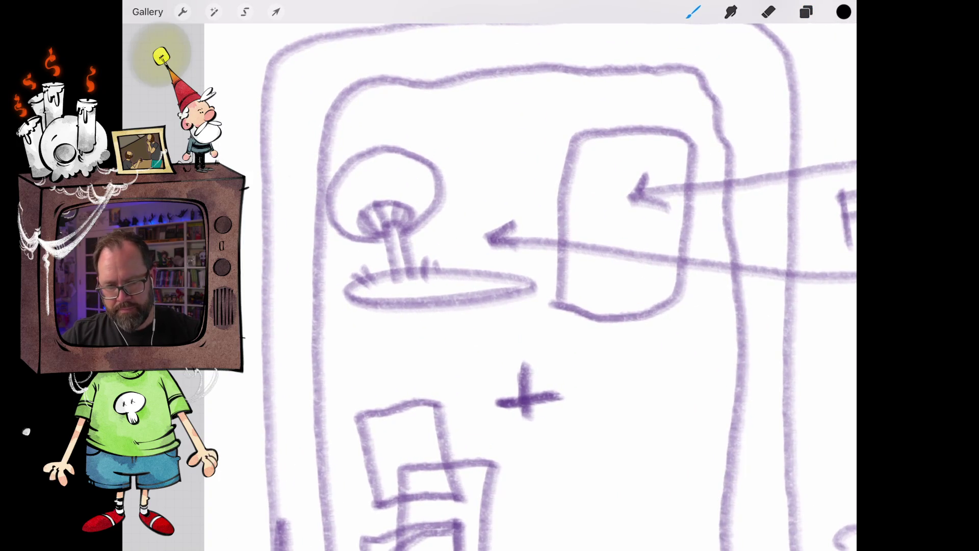
pyautogui.click(693, 11)
pyautogui.click(806, 12)
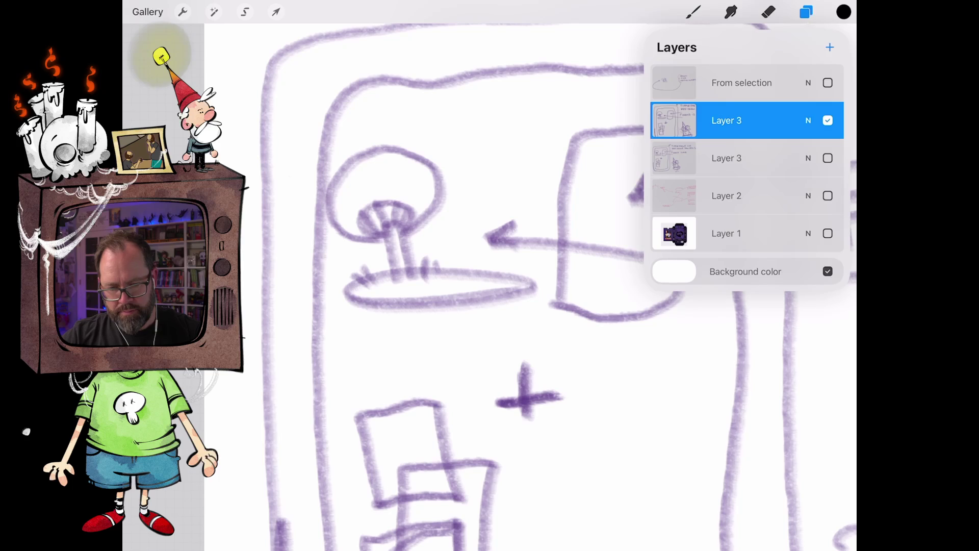
pyautogui.click(806, 11)
pyautogui.scroll(5, 370, 191)
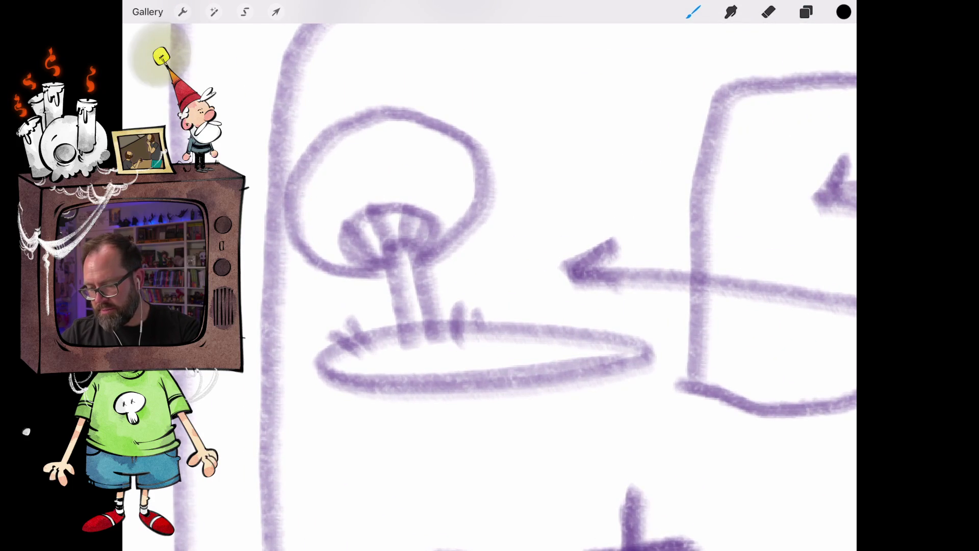
# - Pencil the mushroom stem edges, a ring band and the cap outline in black
pyautogui.moveTo(384, 248); pyautogui.dragTo(402, 337)
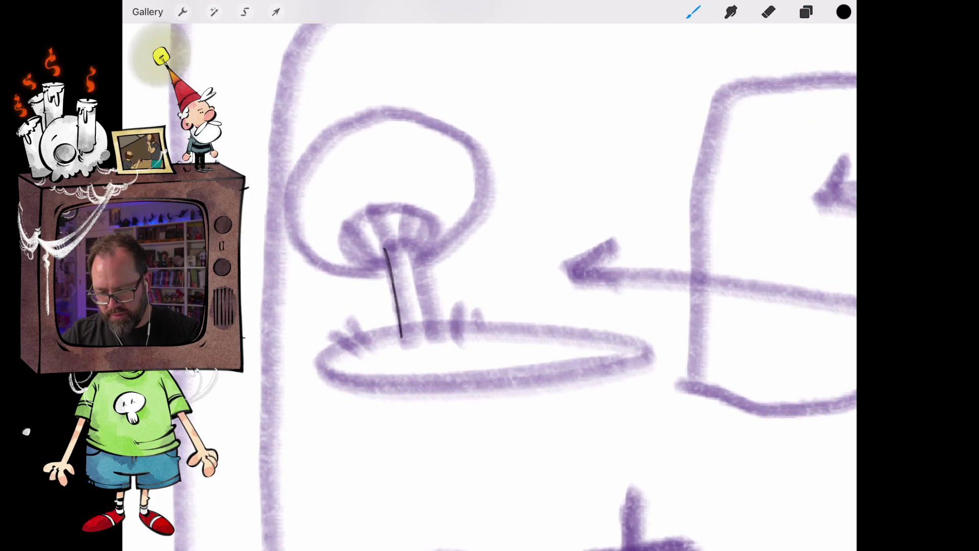
pyautogui.moveTo(418, 235); pyautogui.dragTo(434, 332)
pyautogui.moveTo(393, 292); pyautogui.dragTo(430, 283)
pyautogui.moveTo(383, 253)
pyautogui.mouseDown()
pyautogui.moveTo(424, 245)
pyautogui.moveTo(388, 337)
pyautogui.moveTo(444, 332)
pyautogui.moveTo(376, 337)
pyautogui.moveTo(392, 340)
pyautogui.mouseUp()
pyautogui.moveTo(401, 279); pyautogui.dragTo(408, 330)
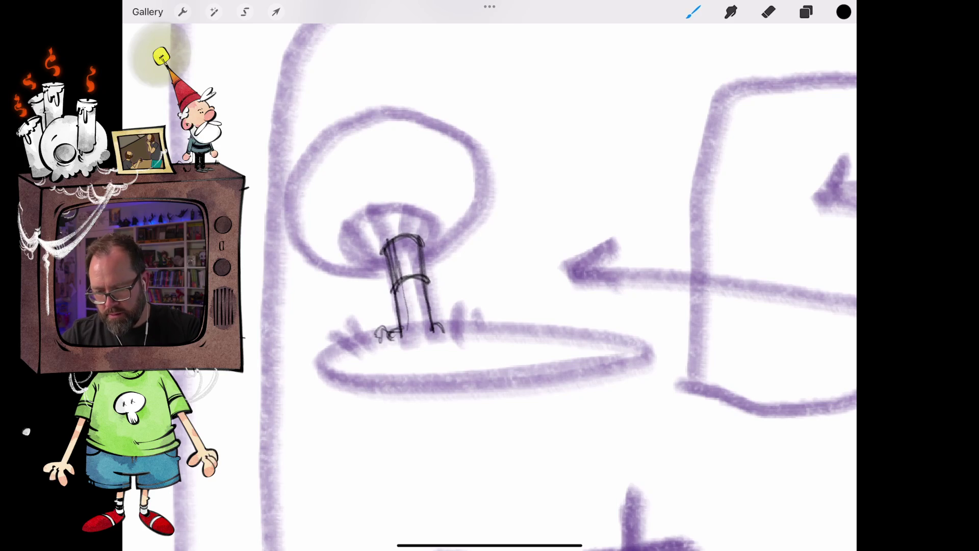
pyautogui.moveTo(419, 252)
pyautogui.mouseDown()
pyautogui.moveTo(444, 224)
pyautogui.moveTo(408, 207)
pyautogui.moveTo(342, 225)
pyautogui.moveTo(393, 263)
pyautogui.moveTo(331, 258)
pyautogui.moveTo(408, 202)
pyautogui.moveTo(426, 250)
pyautogui.moveTo(454, 223)
pyautogui.moveTo(411, 199)
pyautogui.moveTo(332, 237)
pyautogui.moveTo(364, 268)
pyautogui.mouseUp()
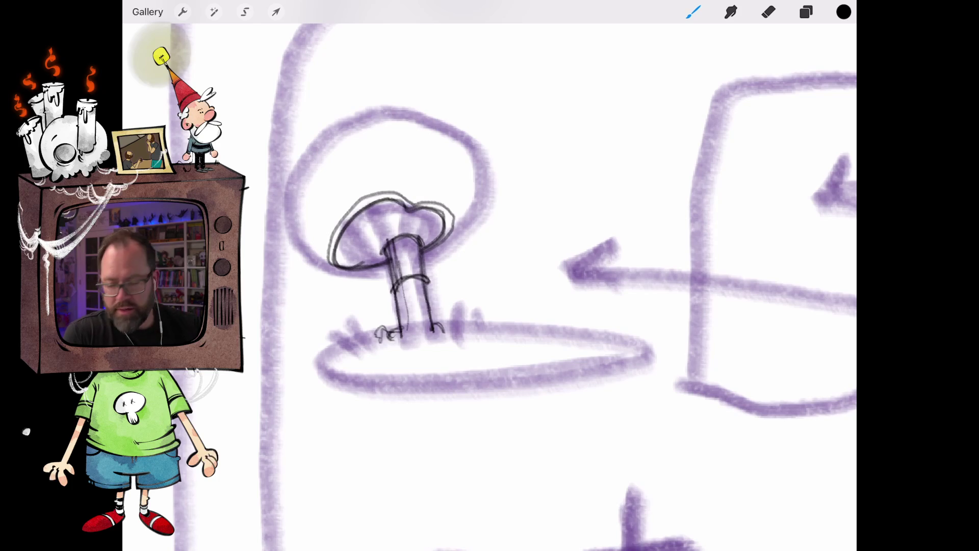
pyautogui.scroll(5, 331, 189)
# - Draw gill lines under the cap and trace the large purple cap shape in black
pyautogui.moveTo(512, 300)
pyautogui.mouseDown()
pyautogui.moveTo(535, 292)
pyautogui.moveTo(563, 250)
pyautogui.moveTo(548, 235)
pyautogui.mouseUp()
pyautogui.moveTo(510, 283)
pyautogui.mouseDown()
pyautogui.moveTo(538, 228)
pyautogui.moveTo(499, 269)
pyautogui.moveTo(509, 229)
pyautogui.mouseUp()
pyautogui.moveTo(481, 261); pyautogui.dragTo(481, 215)
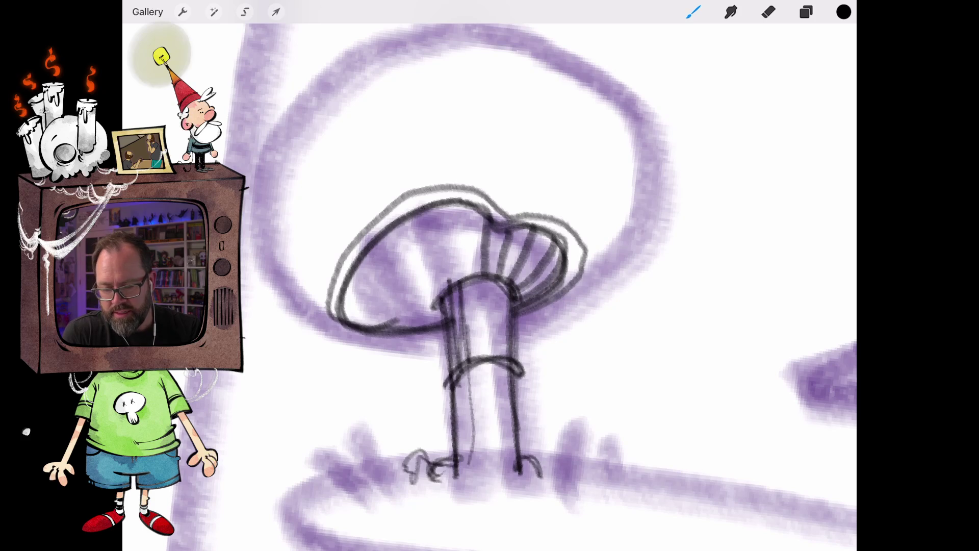
pyautogui.moveTo(470, 279); pyautogui.dragTo(461, 201)
pyautogui.moveTo(456, 284)
pyautogui.mouseDown()
pyautogui.moveTo(434, 204)
pyautogui.moveTo(419, 248)
pyautogui.moveTo(410, 211)
pyautogui.mouseUp()
pyautogui.moveTo(474, 285)
pyautogui.mouseDown()
pyautogui.moveTo(505, 271)
pyautogui.moveTo(473, 192)
pyautogui.moveTo(454, 188)
pyautogui.moveTo(475, 261)
pyautogui.moveTo(432, 195)
pyautogui.moveTo(485, 280)
pyautogui.mouseUp()
pyautogui.moveTo(412, 209)
pyautogui.mouseDown()
pyautogui.moveTo(405, 224)
pyautogui.moveTo(438, 263)
pyautogui.mouseUp()
pyautogui.moveTo(500, 239)
pyautogui.mouseDown()
pyautogui.moveTo(581, 337)
pyautogui.moveTo(632, 293)
pyautogui.moveTo(672, 220)
pyautogui.mouseUp()
pyautogui.scroll(5, 637, 397)
pyautogui.moveTo(661, 255)
pyautogui.mouseDown()
pyautogui.moveTo(672, 186)
pyautogui.moveTo(590, 110)
pyautogui.moveTo(433, 142)
pyautogui.moveTo(363, 263)
pyautogui.moveTo(493, 346)
pyautogui.moveTo(476, 351)
pyautogui.mouseUp()
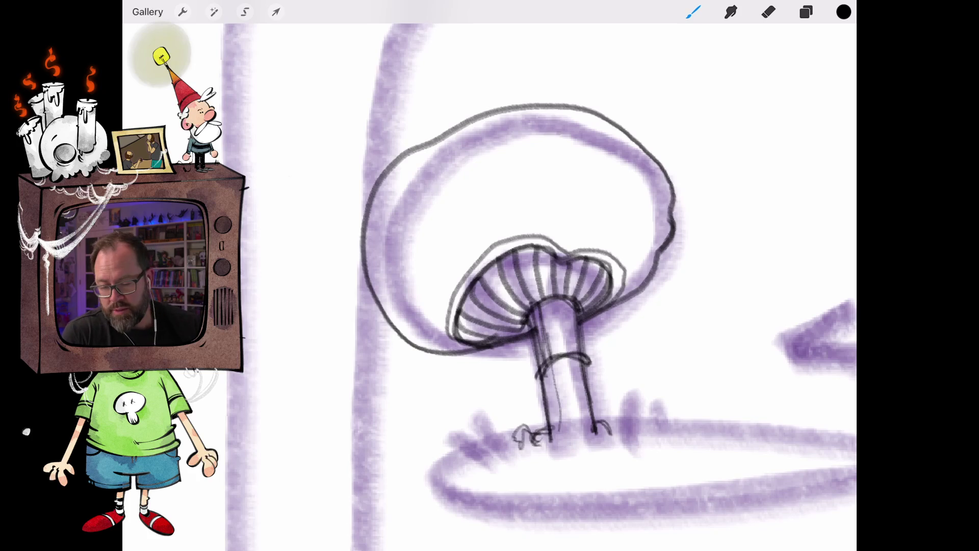
# - Darken both stem edges and add small wavy roots at the stem base
pyautogui.moveTo(531, 308); pyautogui.dragTo(546, 436)
pyautogui.moveTo(538, 342); pyautogui.dragTo(541, 440)
pyautogui.moveTo(576, 298)
pyautogui.mouseDown()
pyautogui.moveTo(588, 409)
pyautogui.moveTo(612, 435)
pyautogui.moveTo(599, 407)
pyautogui.moveTo(611, 435)
pyautogui.mouseUp()
pyautogui.moveTo(569, 318); pyautogui.dragTo(615, 429)
pyautogui.moveTo(566, 299); pyautogui.dragTo(614, 433)
pyautogui.moveTo(533, 306); pyautogui.dragTo(539, 442)
pyautogui.moveTo(534, 337)
pyautogui.mouseDown()
pyautogui.moveTo(540, 450)
pyautogui.moveTo(485, 440)
pyautogui.mouseUp()
pyautogui.moveTo(605, 430)
pyautogui.mouseDown()
pyautogui.moveTo(631, 405)
pyautogui.moveTo(638, 423)
pyautogui.moveTo(613, 434)
pyautogui.mouseUp()
pyautogui.scroll(-3, 510, 280)
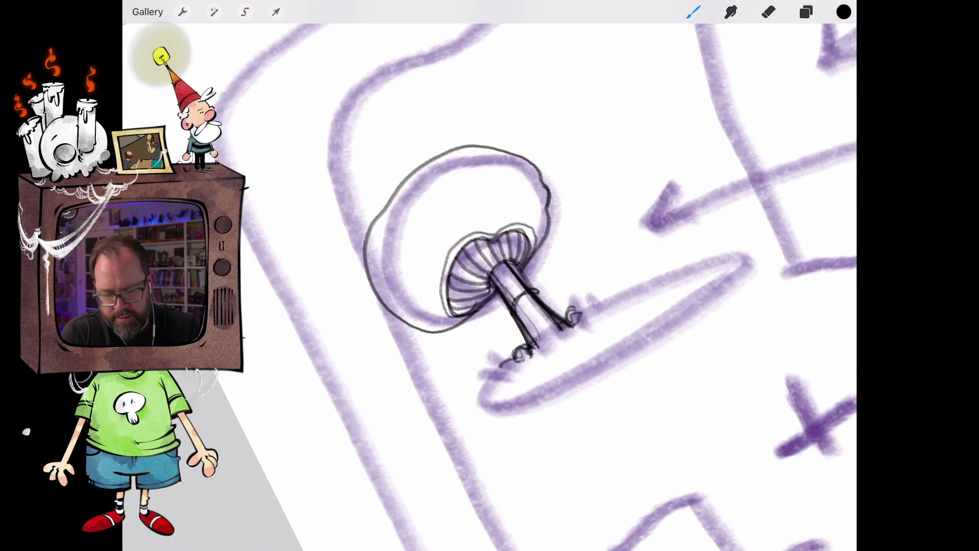
pyautogui.moveTo(514, 361)
pyautogui.mouseDown()
pyautogui.moveTo(498, 370)
pyautogui.moveTo(505, 357)
pyautogui.moveTo(466, 408)
pyautogui.moveTo(531, 388)
pyautogui.mouseUp()
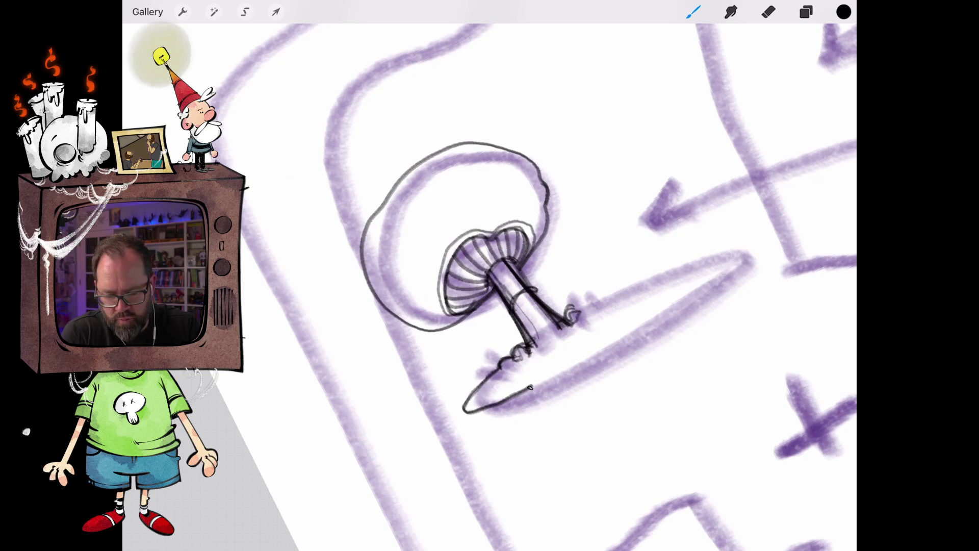
# - Outline the oval island ground beneath the mushroom and thicken its lower edge
pyautogui.moveTo(574, 311)
pyautogui.mouseDown()
pyautogui.moveTo(727, 256)
pyautogui.moveTo(713, 293)
pyautogui.moveTo(506, 400)
pyautogui.mouseUp()
pyautogui.moveTo(584, 363); pyautogui.dragTo(517, 395)
pyautogui.moveTo(609, 350); pyautogui.dragTo(559, 382)
pyautogui.moveTo(598, 364); pyautogui.dragTo(508, 398)
pyautogui.moveTo(576, 377); pyautogui.dragTo(708, 300)
pyautogui.moveTo(655, 331); pyautogui.dragTo(752, 260)
pyautogui.moveTo(714, 298)
pyautogui.mouseDown()
pyautogui.moveTo(752, 252)
pyautogui.moveTo(682, 267)
pyautogui.mouseUp()
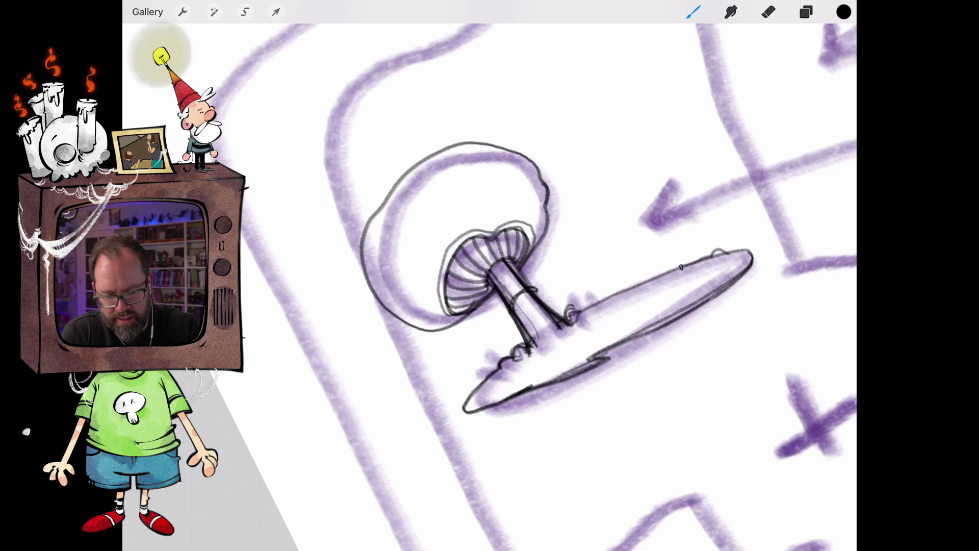
pyautogui.scroll(-3, 489, 276)
pyautogui.scroll(5, 536, 280)
# - Draw a thin base line and a straight horizon line along the platform
pyautogui.moveTo(576, 330); pyautogui.dragTo(562, 361)
pyautogui.hotkey('ctrl', 'z')
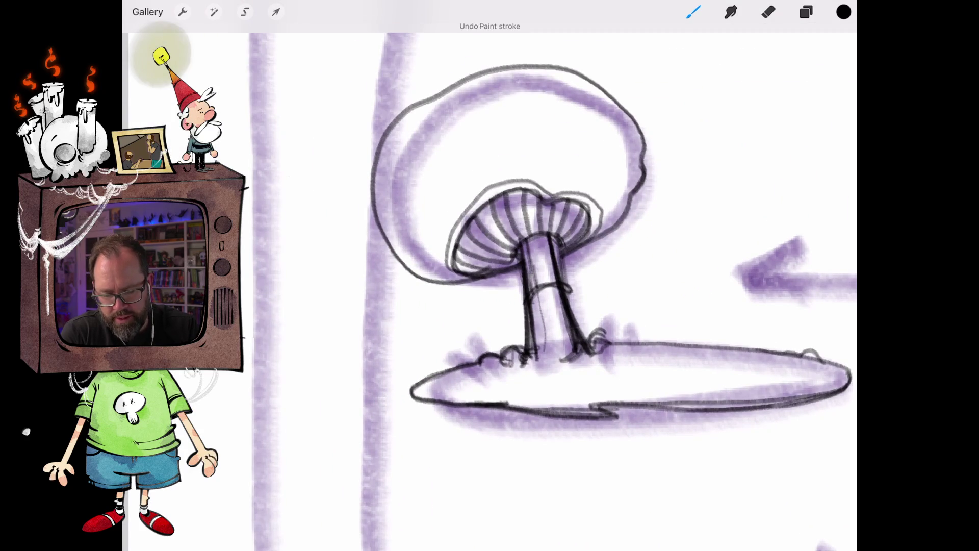
pyautogui.hotkey('ctrl', 'z')
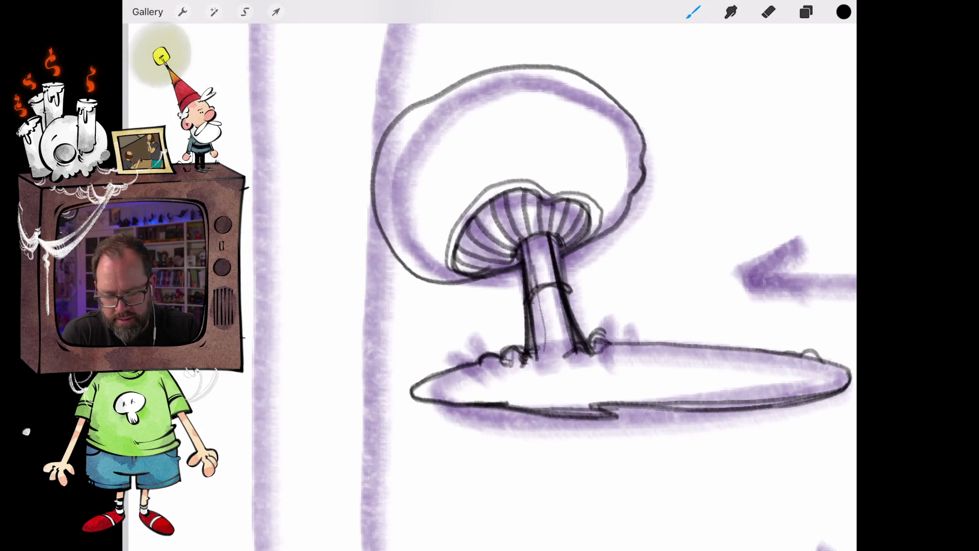
pyautogui.scroll(-3, 489, 275)
pyautogui.scroll(2, 490, 275)
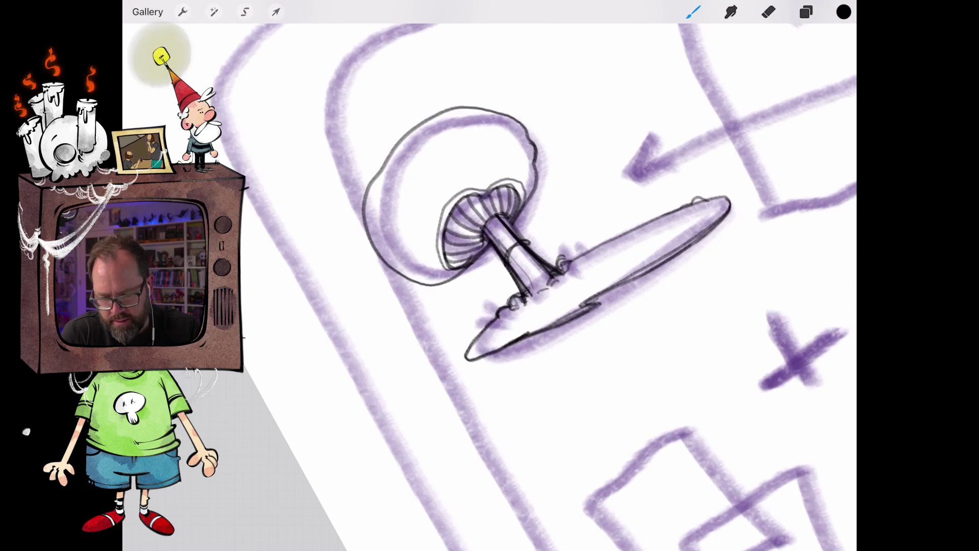
pyautogui.moveTo(473, 344); pyautogui.dragTo(430, 368)
pyautogui.moveTo(708, 201); pyautogui.dragTo(742, 179)
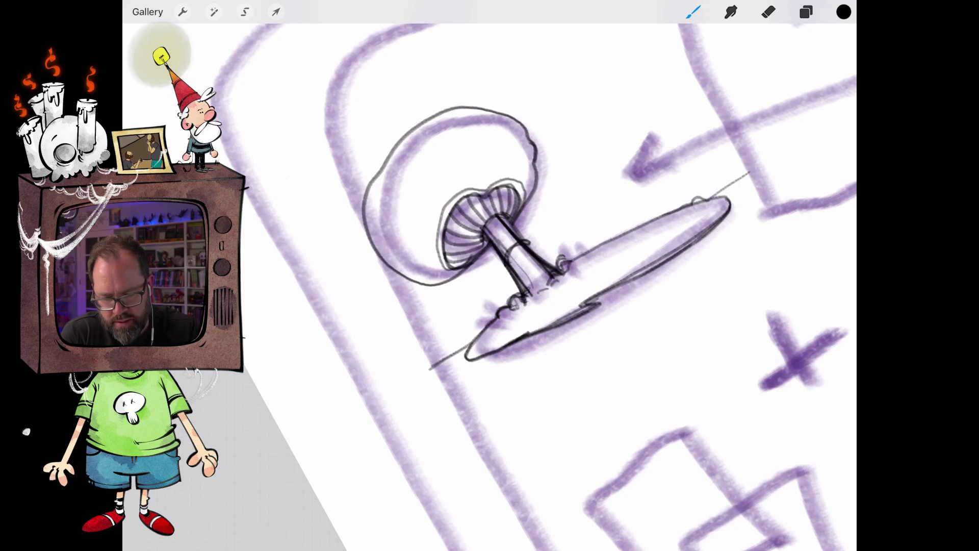
pyautogui.hotkey('ctrl', 'z')
pyautogui.hotkey('ctrl', 'z')
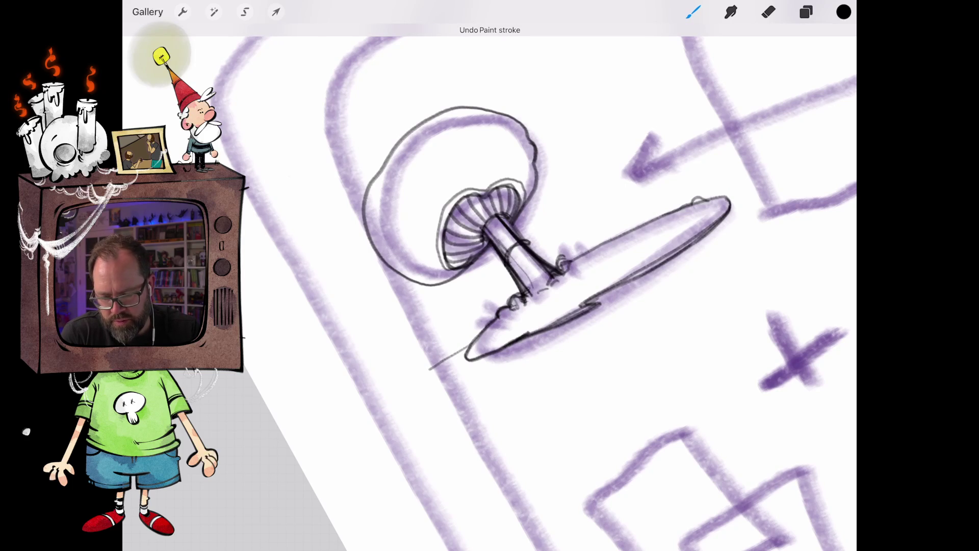
pyautogui.moveTo(390, 365); pyautogui.dragTo(740, 161)
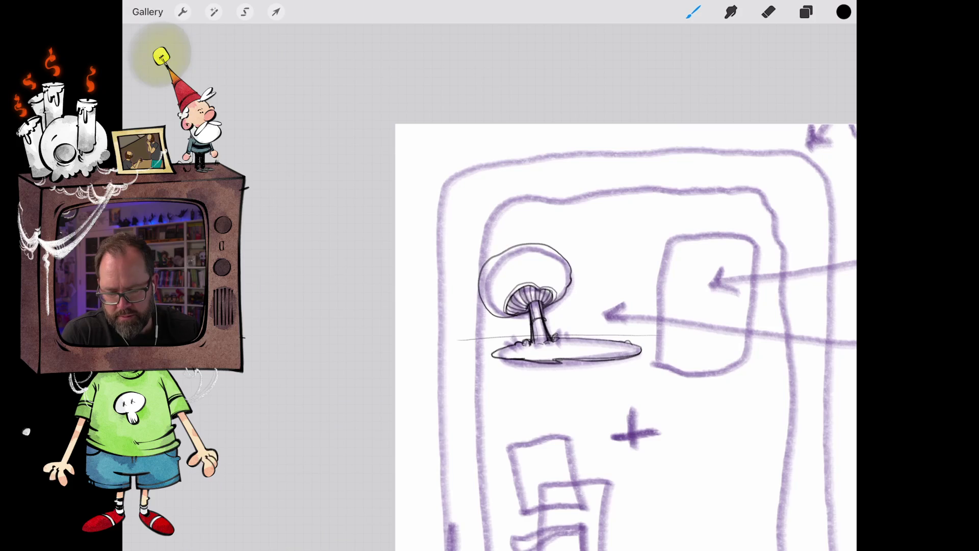
pyautogui.scroll(5, 531, 316)
pyautogui.scroll(-3, 530, 285)
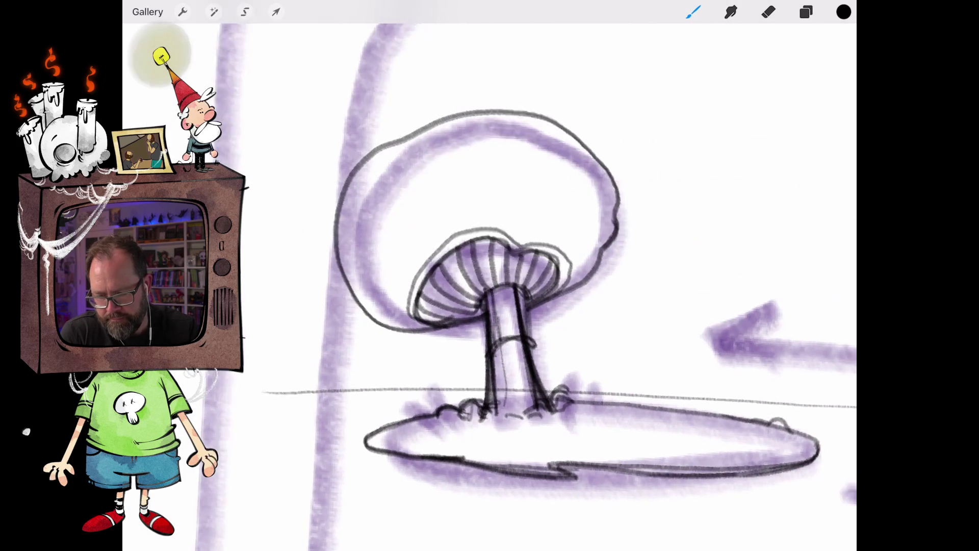
# - Add small bumps along the cap outline and spots on the cap
pyautogui.moveTo(518, 149)
pyautogui.mouseDown()
pyautogui.moveTo(502, 143)
pyautogui.moveTo(470, 159)
pyautogui.mouseUp()
pyautogui.moveTo(375, 260)
pyautogui.mouseDown()
pyautogui.moveTo(360, 270)
pyautogui.moveTo(368, 276)
pyautogui.mouseUp()
pyautogui.moveTo(636, 275); pyautogui.dragTo(619, 290)
pyautogui.moveTo(614, 212)
pyautogui.mouseDown()
pyautogui.moveTo(599, 224)
pyautogui.moveTo(615, 236)
pyautogui.mouseUp()
pyautogui.moveTo(530, 188); pyautogui.dragTo(533, 188)
pyautogui.moveTo(458, 209)
pyautogui.mouseDown()
pyautogui.moveTo(448, 215)
pyautogui.moveTo(462, 210)
pyautogui.mouseUp()
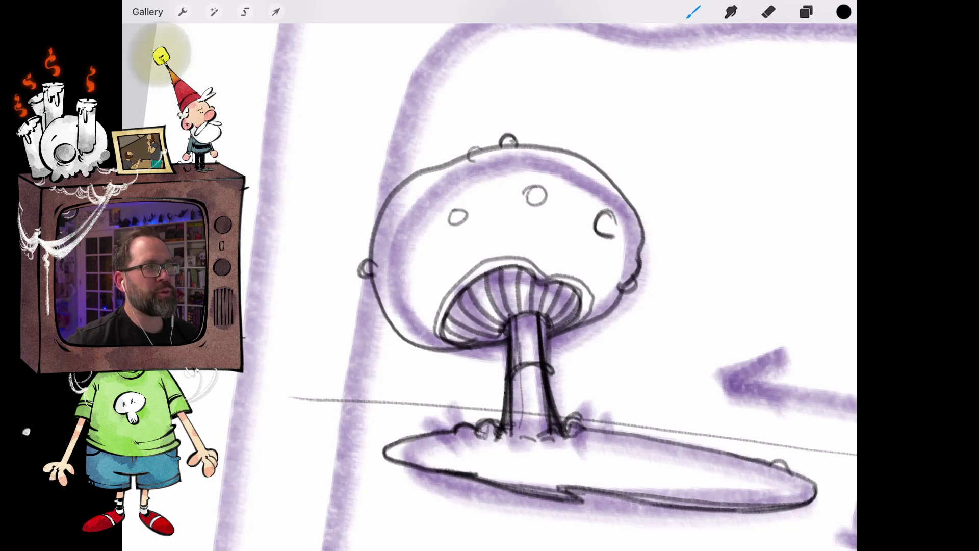
# - Hatch the mushroom stem with vertical strokes
pyautogui.moveTo(519, 314)
pyautogui.mouseDown()
pyautogui.moveTo(528, 370)
pyautogui.moveTo(534, 355)
pyautogui.mouseUp()
pyautogui.moveTo(530, 346); pyautogui.dragTo(535, 375)
pyautogui.moveTo(535, 313); pyautogui.dragTo(539, 362)
pyautogui.scroll(-5, 585, 284)
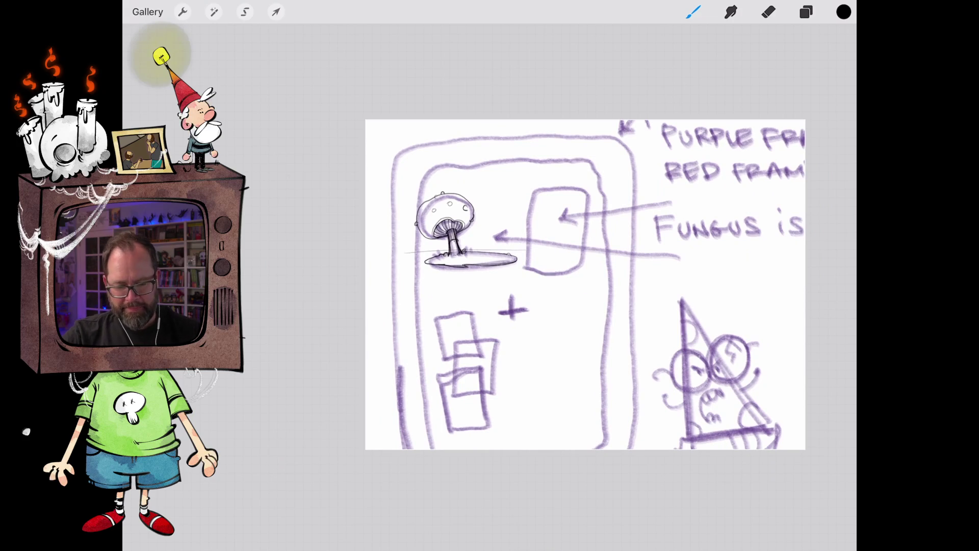
# - Zoom out to review the whole page, briefly toggling the Selection tool
pyautogui.scroll(-2, 585, 284)
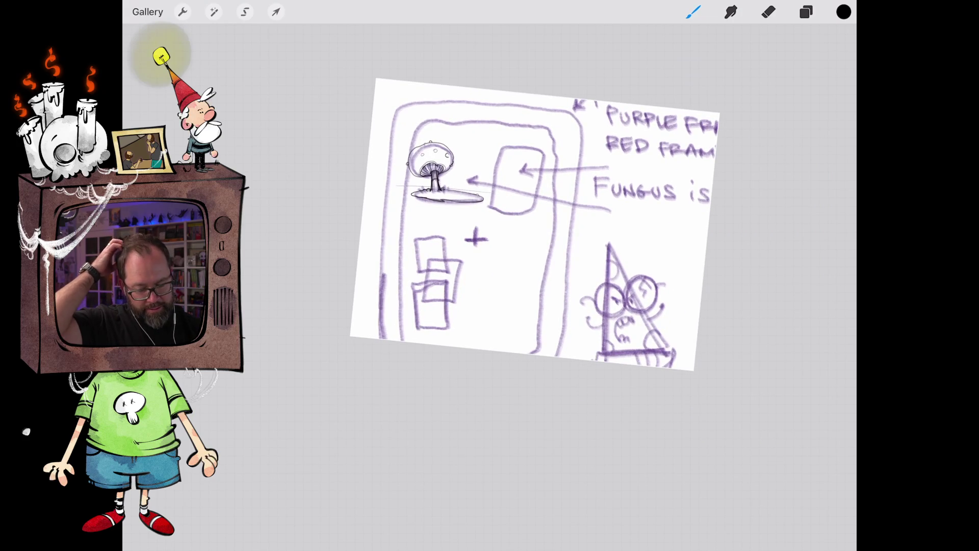
pyautogui.scroll(3, 510, 214)
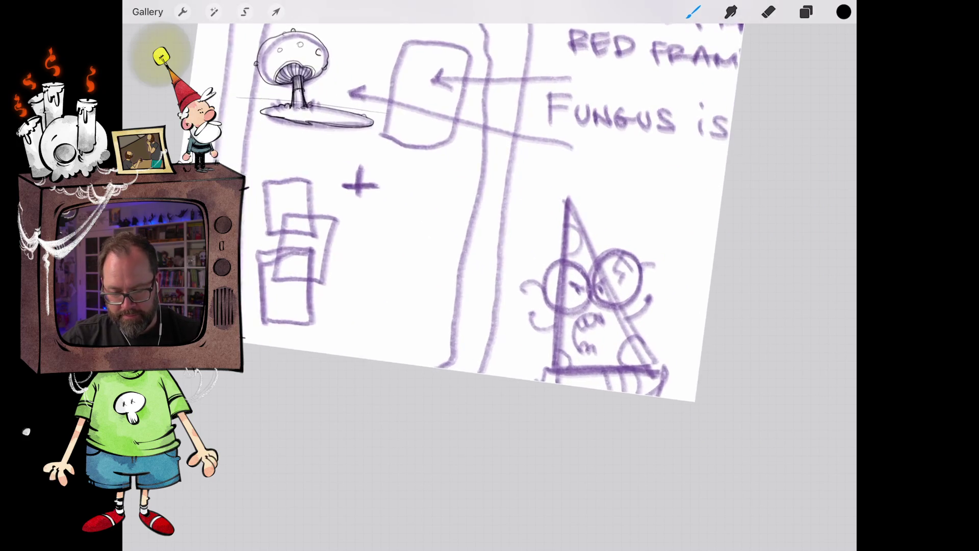
pyautogui.scroll(-2, 509, 214)
pyautogui.scroll(3, 510, 214)
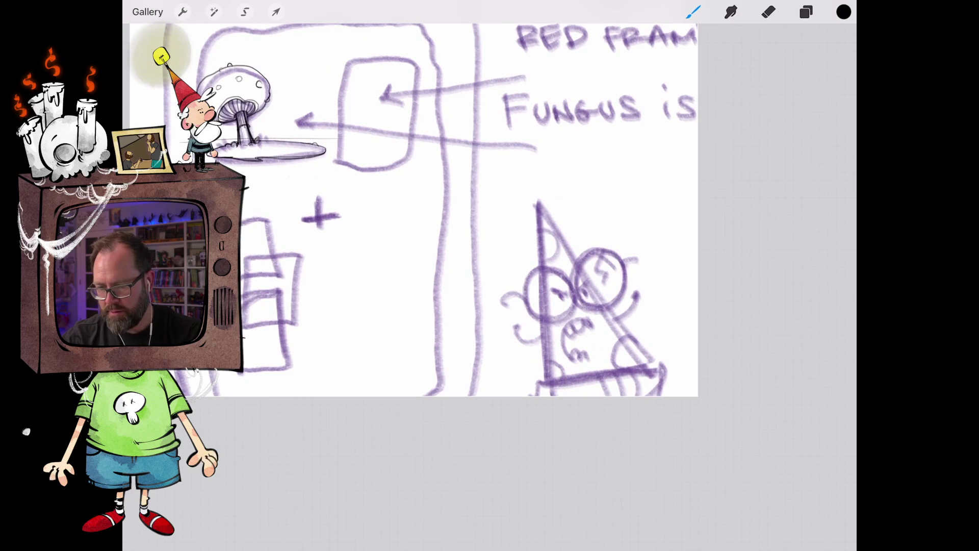
pyautogui.press('s')
pyautogui.scroll(-3, 459, 214)
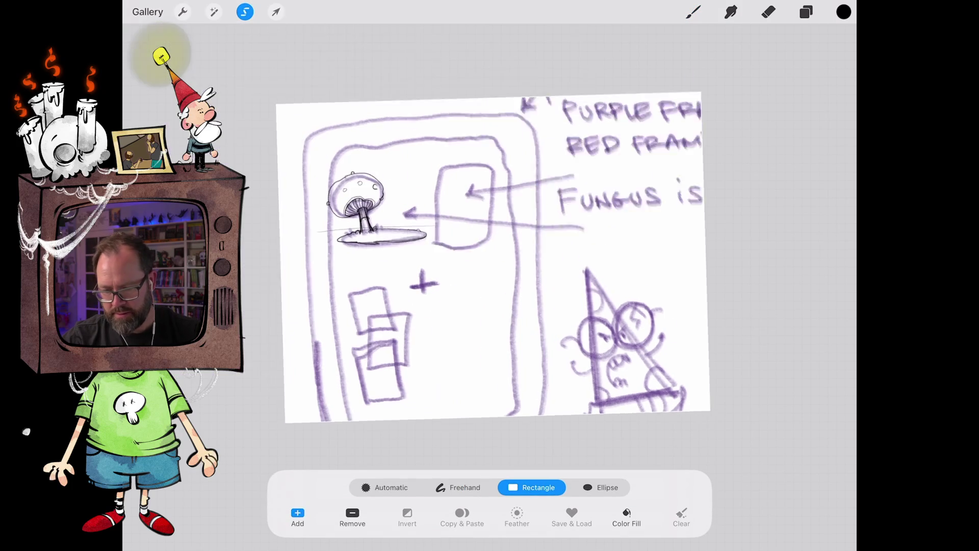
pyautogui.scroll(1, 459, 214)
pyautogui.press('b')
# - Add a new empty Layer 7 above the mushroom sketch layer
pyautogui.scroll(5, 510, 285)
pyautogui.scroll(2, 333, 194)
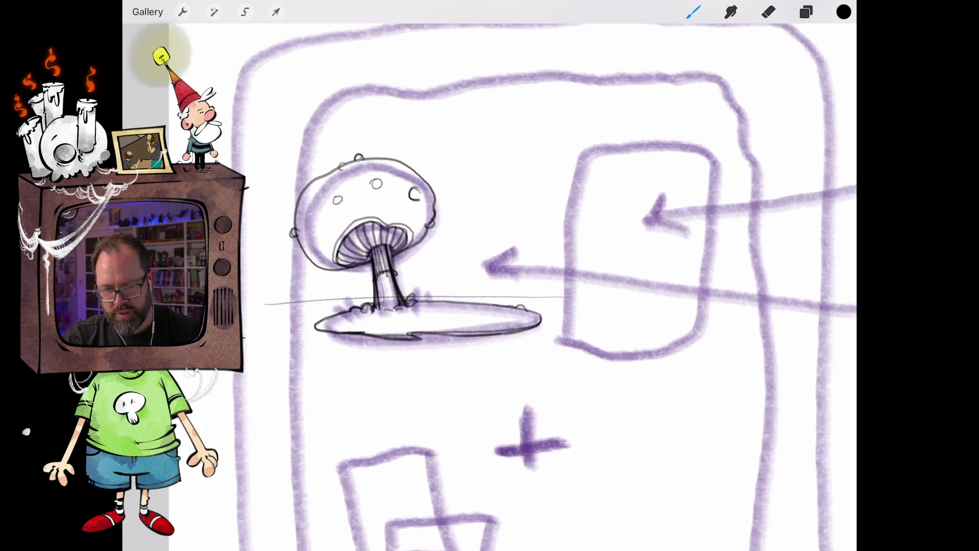
pyautogui.press('l')
pyautogui.click(829, 47)
pyautogui.press('b')
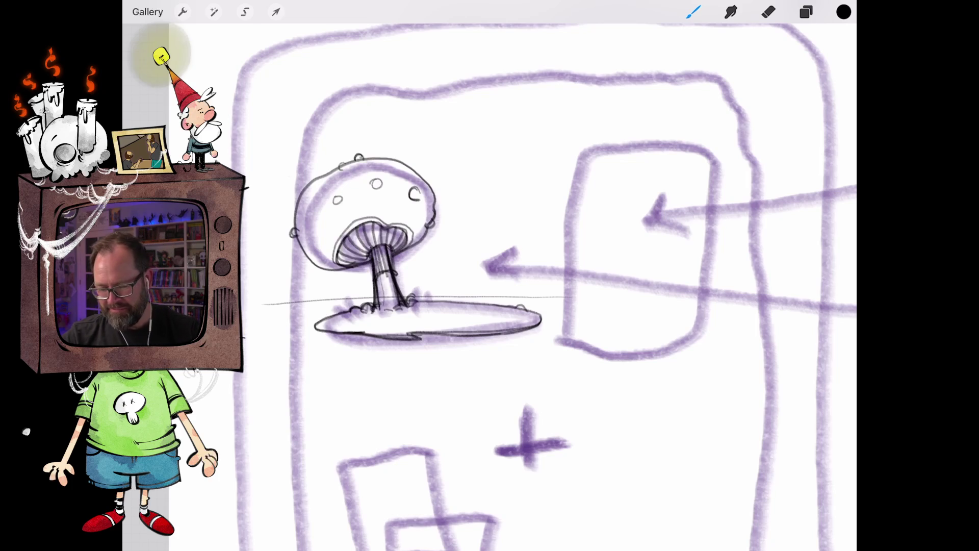
# - Show the Layers panel with empty Layer 7 above Layer 6
pyautogui.click(806, 12)
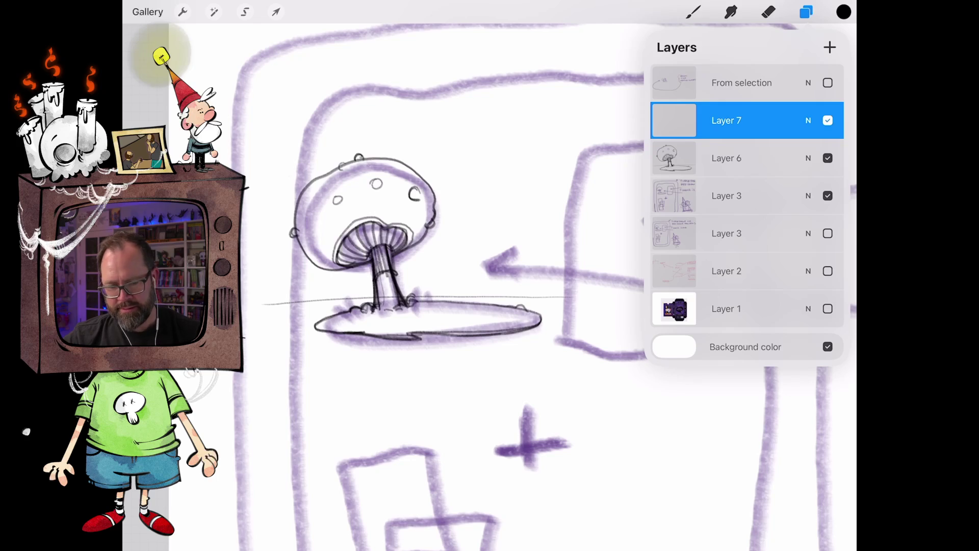
# - Switch to the MaxU Sable Inker Clean brush
pyautogui.click(693, 11)
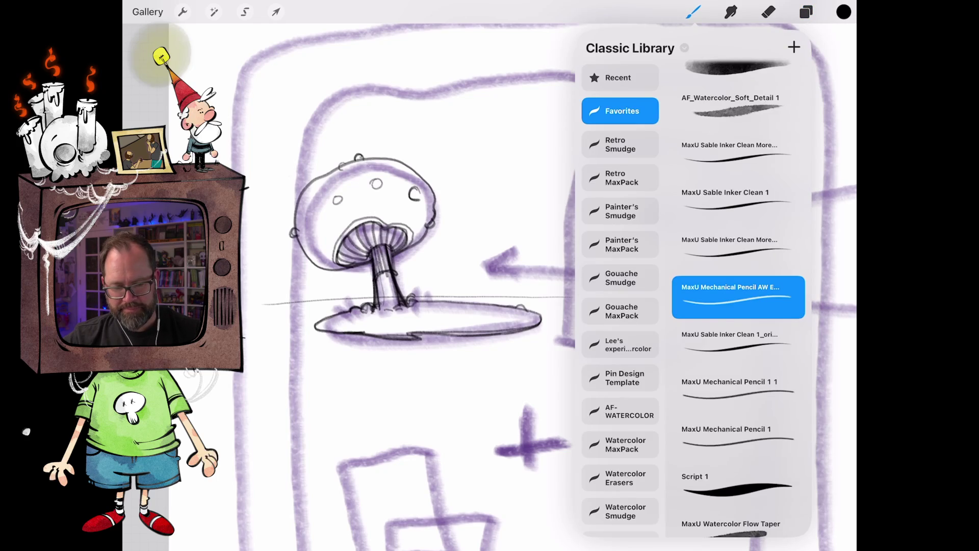
pyautogui.click(734, 151)
pyautogui.click(693, 12)
pyautogui.scroll(3, 349, 230)
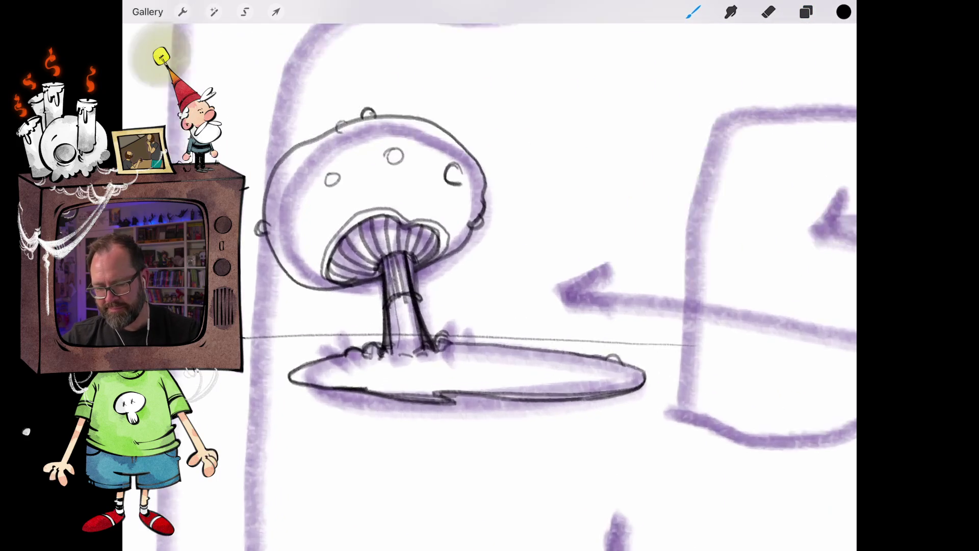
pyautogui.scroll(3, 394, 305)
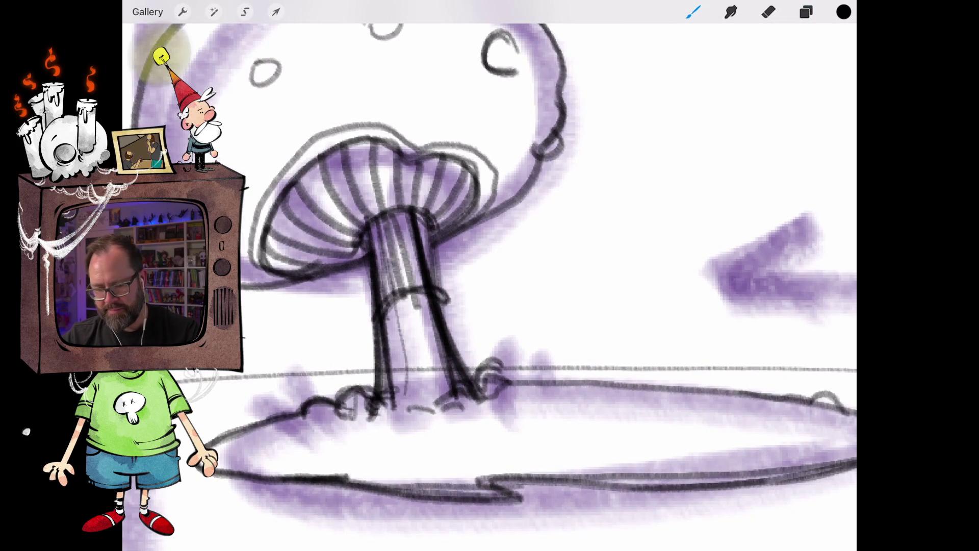
# - Fade the pencil sketch layer to about 50% opacity and ink a first stem stroke
pyautogui.click(806, 12)
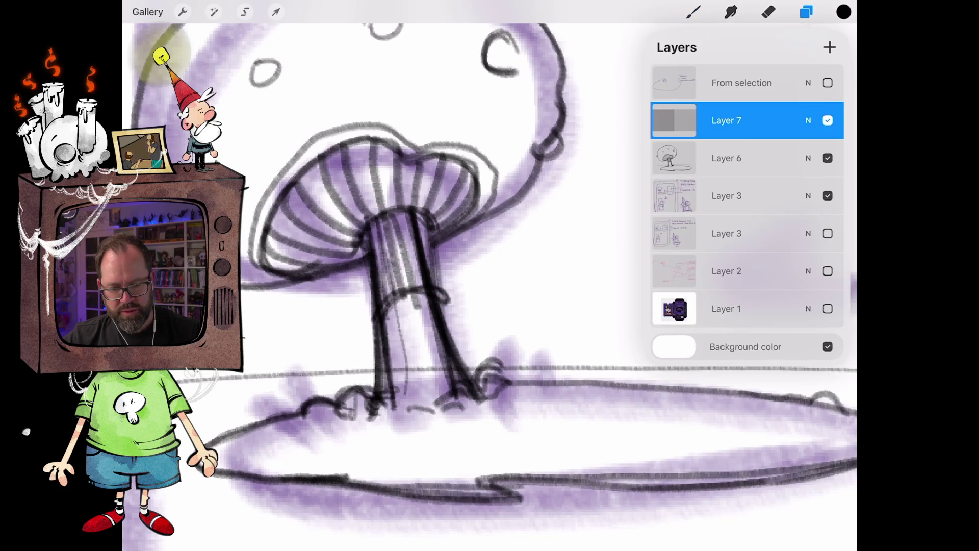
pyautogui.click(808, 120)
pyautogui.moveTo(835, 203)
pyautogui.mouseDown()
pyautogui.moveTo(732, 203)
pyautogui.moveTo(746, 204)
pyautogui.mouseUp()
pyautogui.click(808, 120)
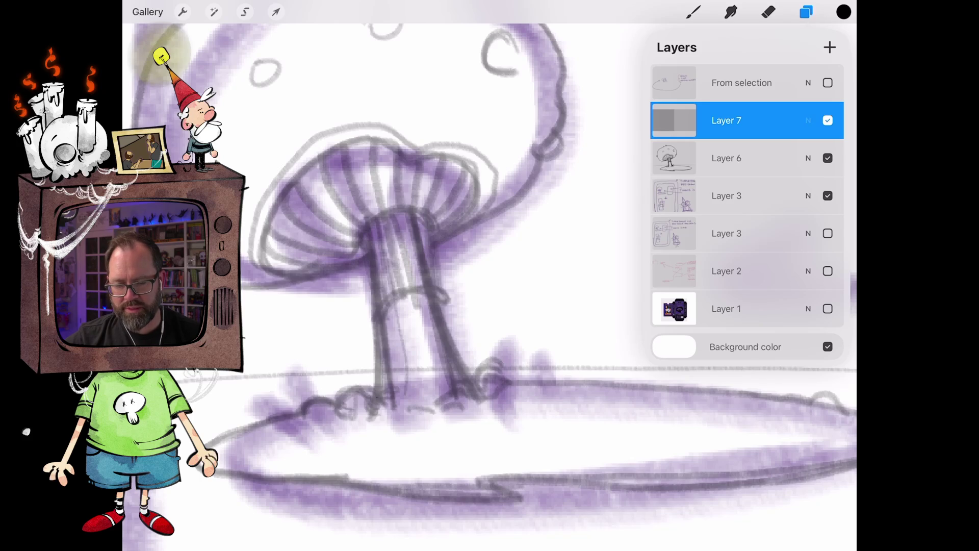
pyautogui.click(808, 121)
pyautogui.click(809, 120)
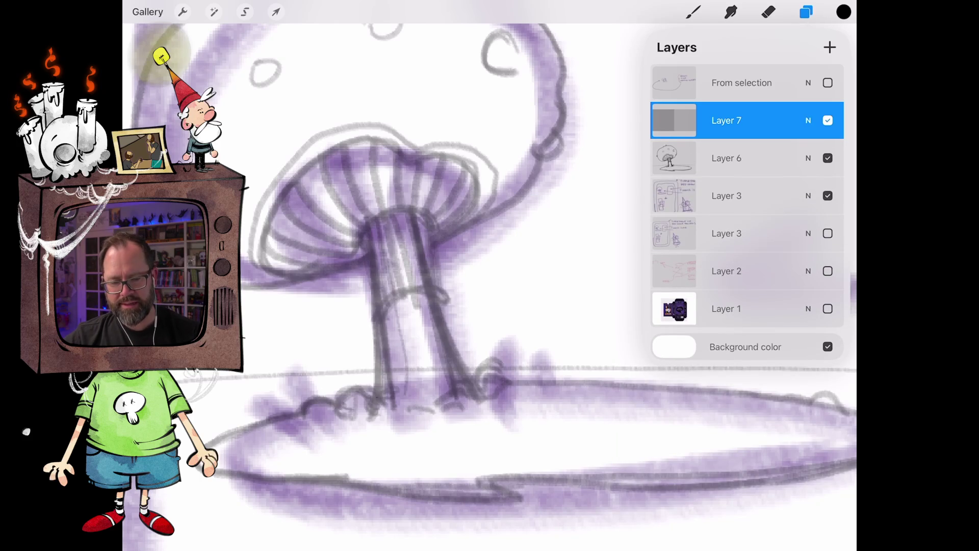
pyautogui.click(692, 12)
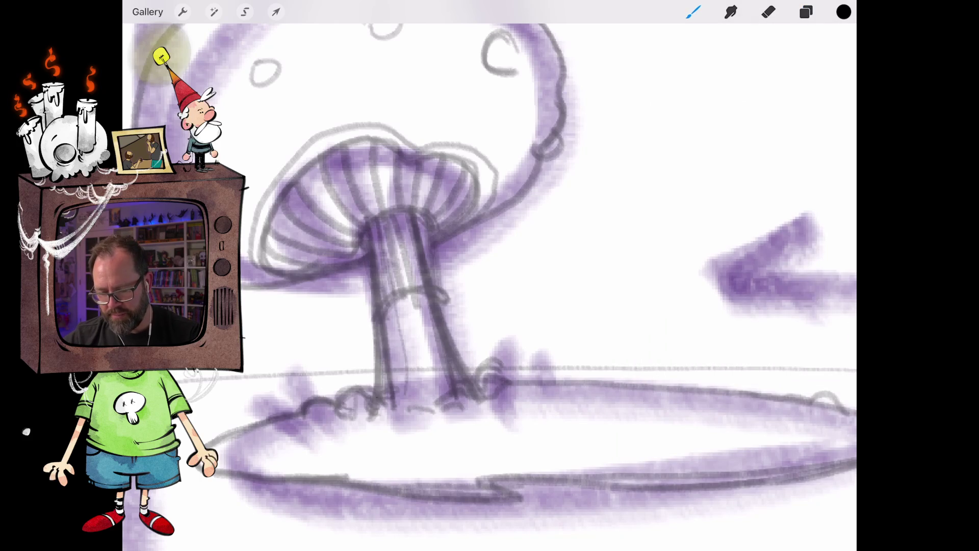
pyautogui.moveTo(377, 398); pyautogui.dragTo(377, 335)
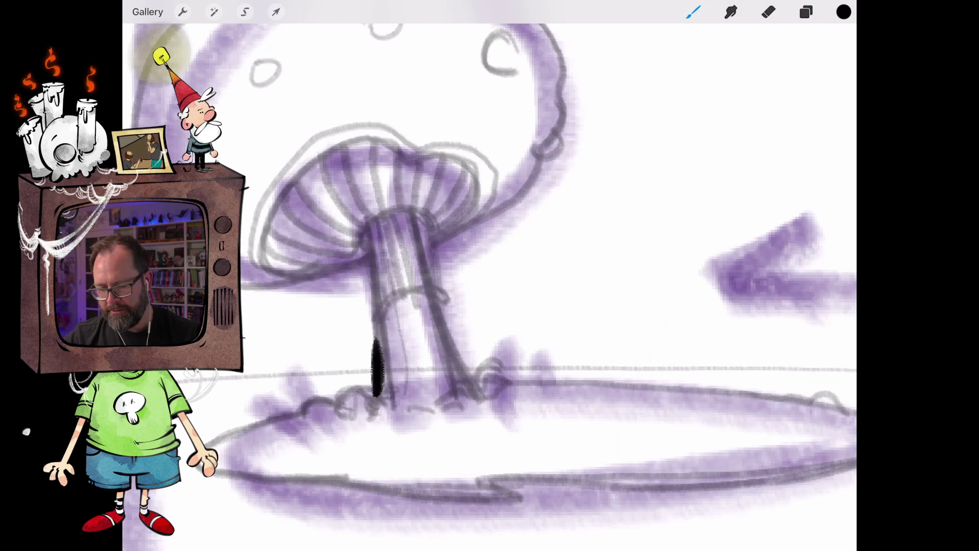
# - Ink the stem's left and right edges and its top end in bold black
pyautogui.hotkey('ctrl', 'z')
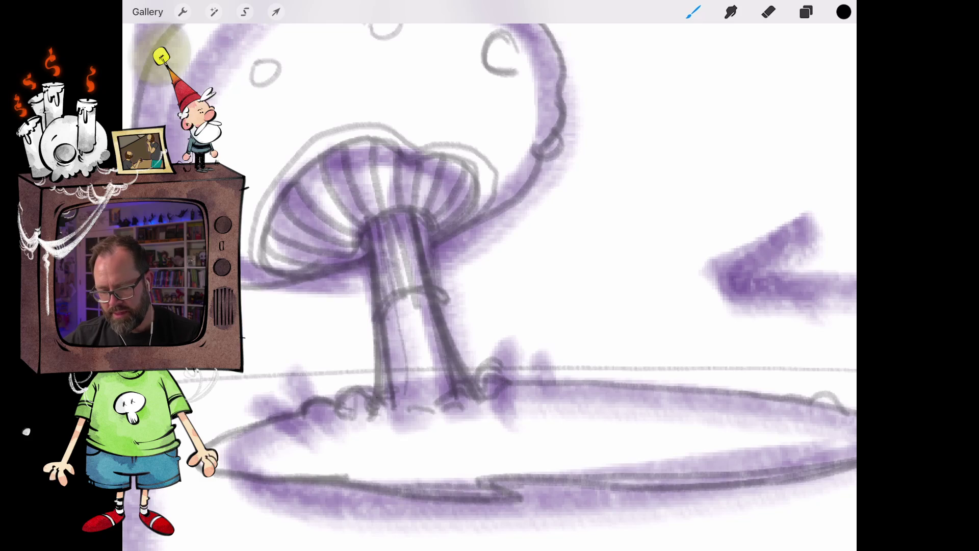
pyautogui.moveTo(379, 398); pyautogui.dragTo(377, 309)
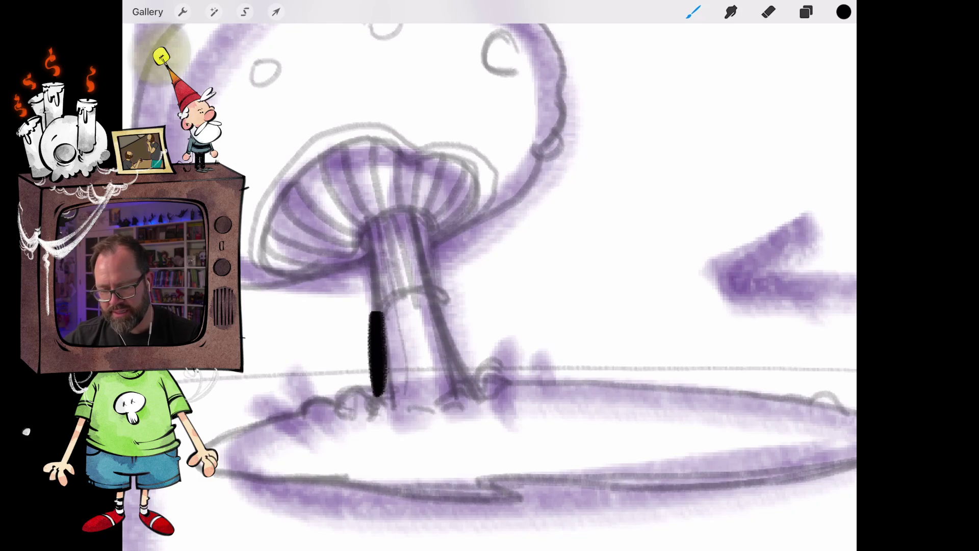
pyautogui.hotkey('ctrl', 'z')
pyautogui.moveTo(378, 399); pyautogui.dragTo(377, 318)
pyautogui.moveTo(474, 385)
pyautogui.mouseDown()
pyautogui.moveTo(431, 298)
pyautogui.moveTo(474, 381)
pyautogui.mouseUp()
pyautogui.moveTo(368, 324); pyautogui.dragTo(371, 224)
pyautogui.moveTo(438, 302); pyautogui.dragTo(427, 214)
pyautogui.moveTo(489, 153); pyautogui.dragTo(357, 286)
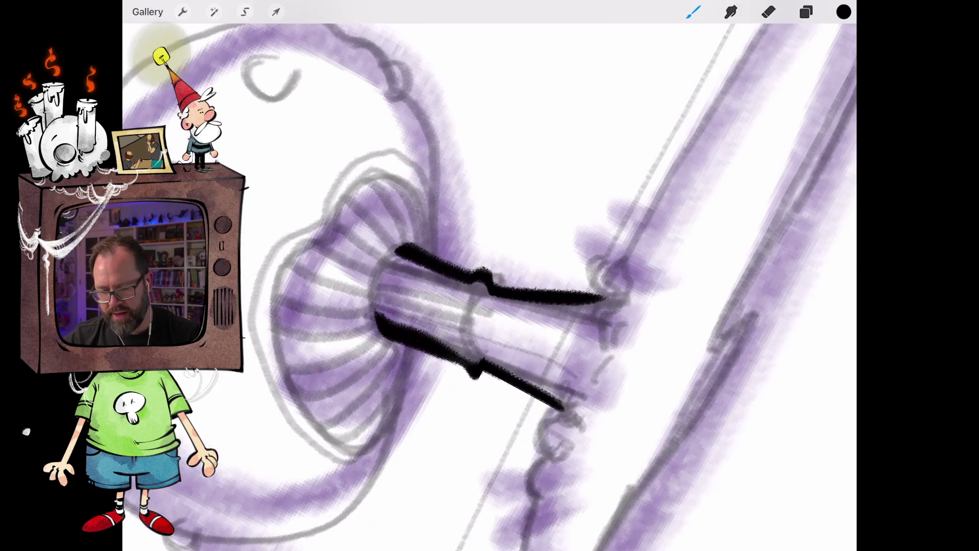
pyautogui.moveTo(378, 329)
pyautogui.mouseDown()
pyautogui.moveTo(373, 320)
pyautogui.moveTo(406, 247)
pyautogui.moveTo(393, 240)
pyautogui.moveTo(359, 326)
pyautogui.moveTo(402, 351)
pyautogui.mouseUp()
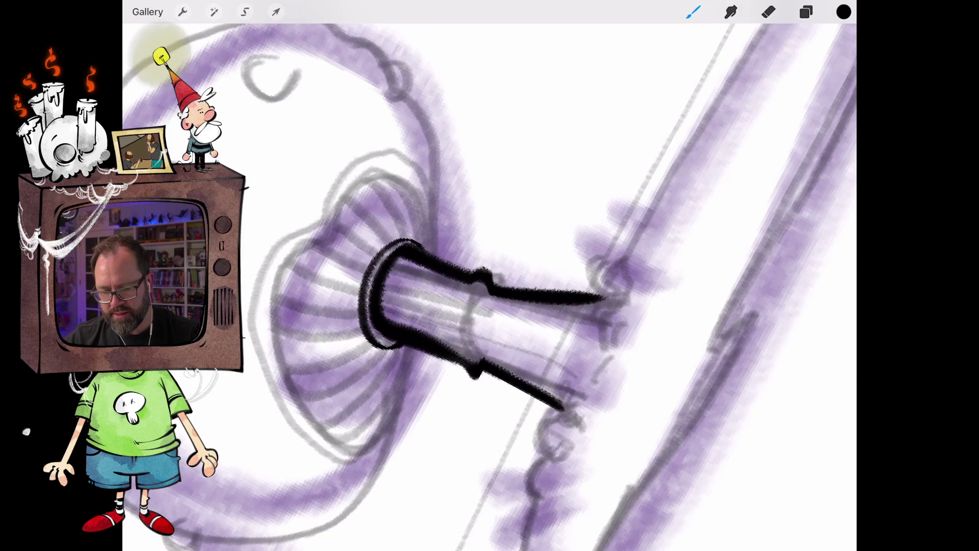
# - Ink a ring band around the stem and dark vertical stripes inside it
pyautogui.moveTo(473, 365)
pyautogui.mouseDown()
pyautogui.moveTo(464, 341)
pyautogui.moveTo(485, 283)
pyautogui.moveTo(456, 345)
pyautogui.moveTo(466, 360)
pyautogui.moveTo(434, 273)
pyautogui.moveTo(444, 342)
pyautogui.moveTo(456, 334)
pyautogui.moveTo(445, 253)
pyautogui.mouseUp()
pyautogui.scroll(-3, 489, 285)
pyautogui.scroll(3, 489, 285)
pyautogui.moveTo(443, 244)
pyautogui.mouseDown()
pyautogui.moveTo(459, 275)
pyautogui.moveTo(458, 332)
pyautogui.mouseUp()
pyautogui.moveTo(465, 239); pyautogui.dragTo(485, 324)
pyautogui.moveTo(466, 239)
pyautogui.mouseDown()
pyautogui.moveTo(475, 264)
pyautogui.moveTo(491, 262)
pyautogui.moveTo(502, 321)
pyautogui.moveTo(493, 280)
pyautogui.mouseUp()
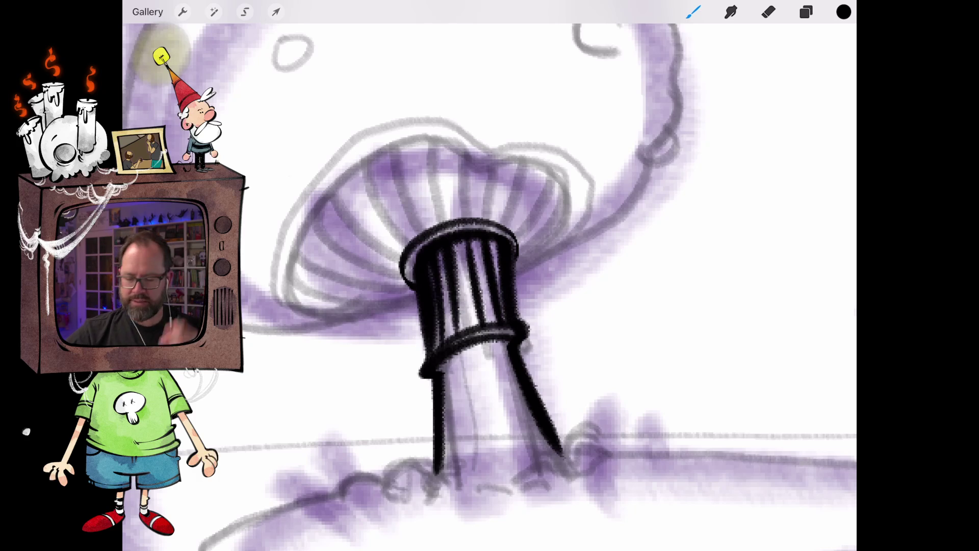
pyautogui.scroll(3, 490, 276)
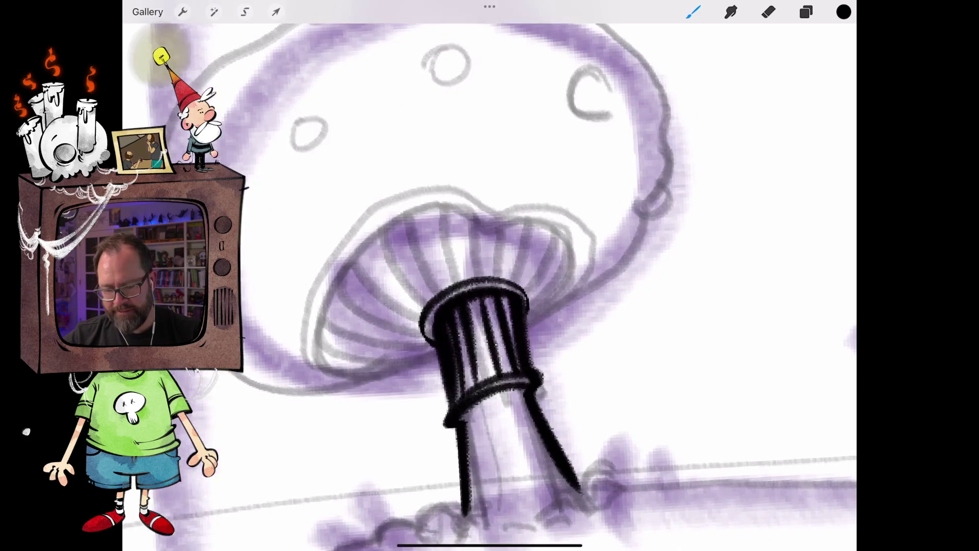
# - Ink the curved rim under the mushroom cap and the left edge of the gills in black
pyautogui.moveTo(527, 320)
pyautogui.mouseDown()
pyautogui.moveTo(587, 279)
pyautogui.moveTo(599, 228)
pyautogui.moveTo(460, 177)
pyautogui.moveTo(322, 254)
pyautogui.moveTo(336, 343)
pyautogui.moveTo(419, 373)
pyautogui.moveTo(445, 361)
pyautogui.mouseUp()
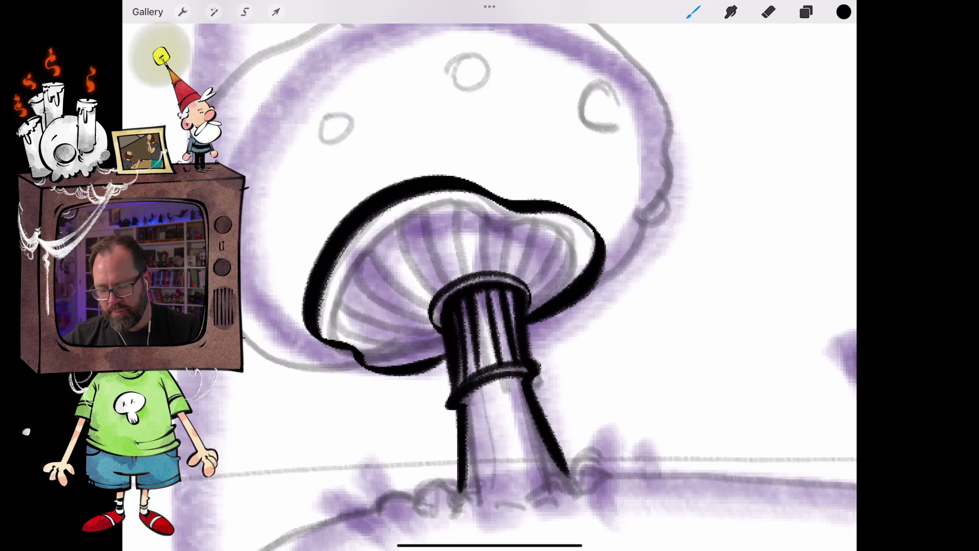
pyautogui.scroll(5, 489, 275)
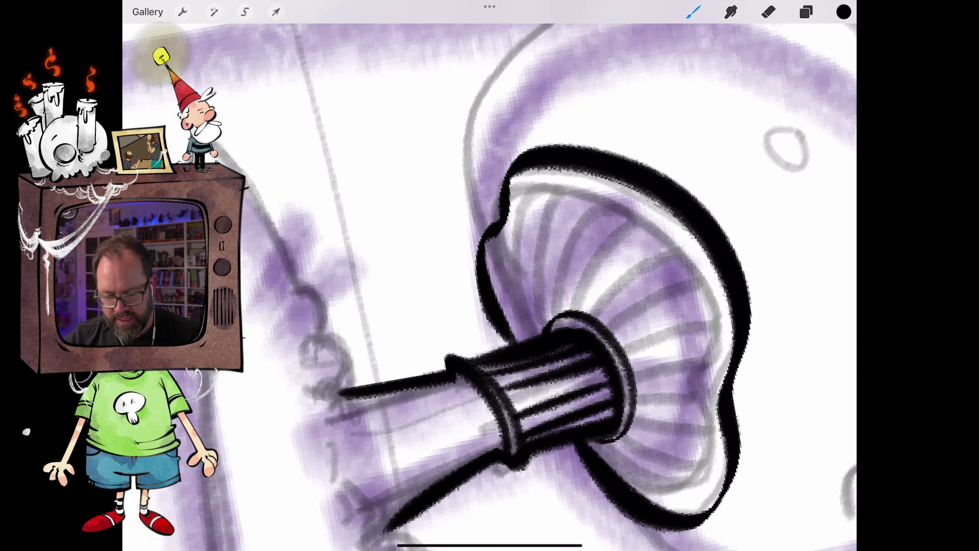
pyautogui.scroll(-3, 490, 275)
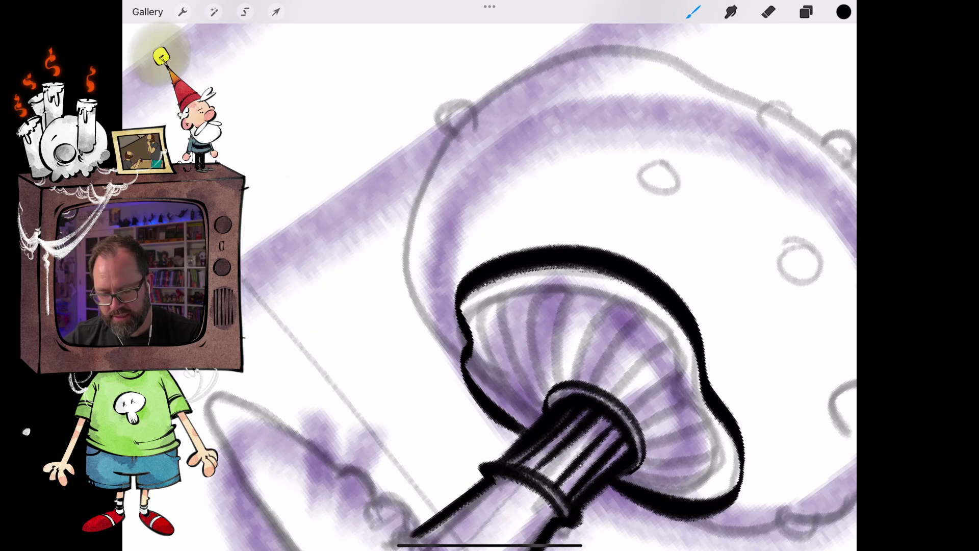
pyautogui.moveTo(488, 416)
pyautogui.mouseDown()
pyautogui.moveTo(451, 370)
pyautogui.moveTo(443, 306)
pyautogui.moveTo(455, 275)
pyautogui.mouseUp()
pyautogui.scroll(-3, 489, 275)
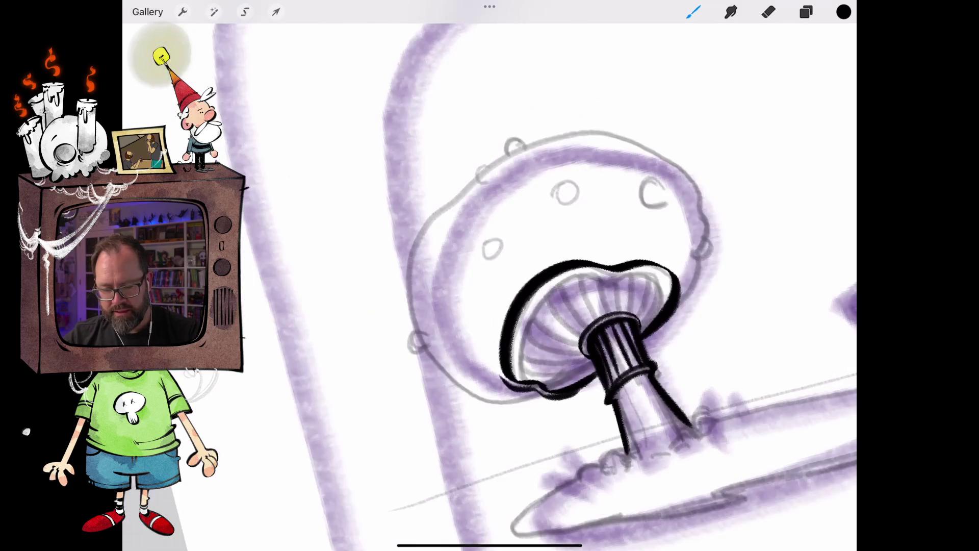
pyautogui.scroll(2, 490, 275)
# - Double and thicken the gill rim outline, then erase to thin part of it
pyautogui.moveTo(436, 447)
pyautogui.mouseDown()
pyautogui.moveTo(414, 417)
pyautogui.moveTo(404, 372)
pyautogui.moveTo(405, 310)
pyautogui.moveTo(430, 267)
pyautogui.mouseUp()
pyautogui.scroll(-3, 489, 275)
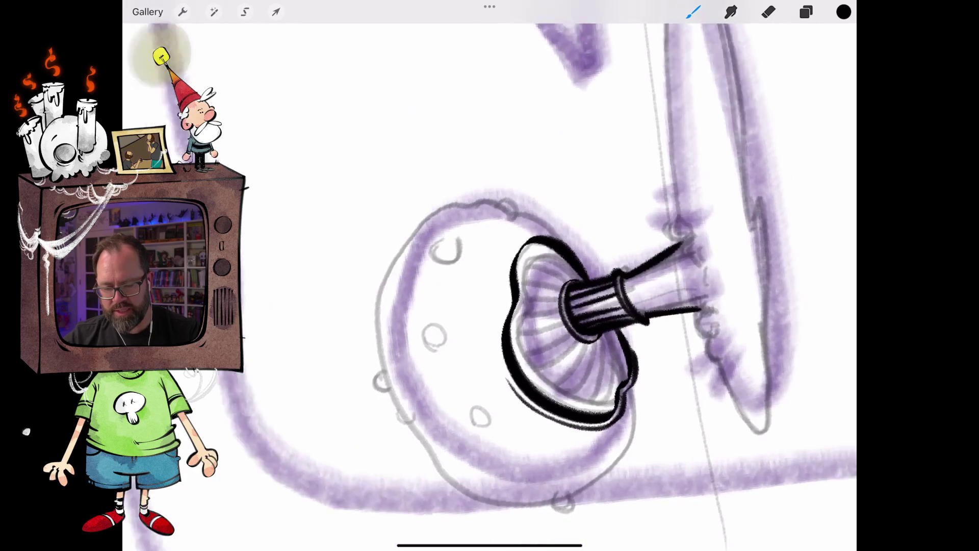
pyautogui.scroll(3, 489, 276)
pyautogui.moveTo(495, 441)
pyautogui.mouseDown()
pyautogui.moveTo(453, 397)
pyautogui.moveTo(437, 324)
pyautogui.moveTo(451, 211)
pyautogui.mouseUp()
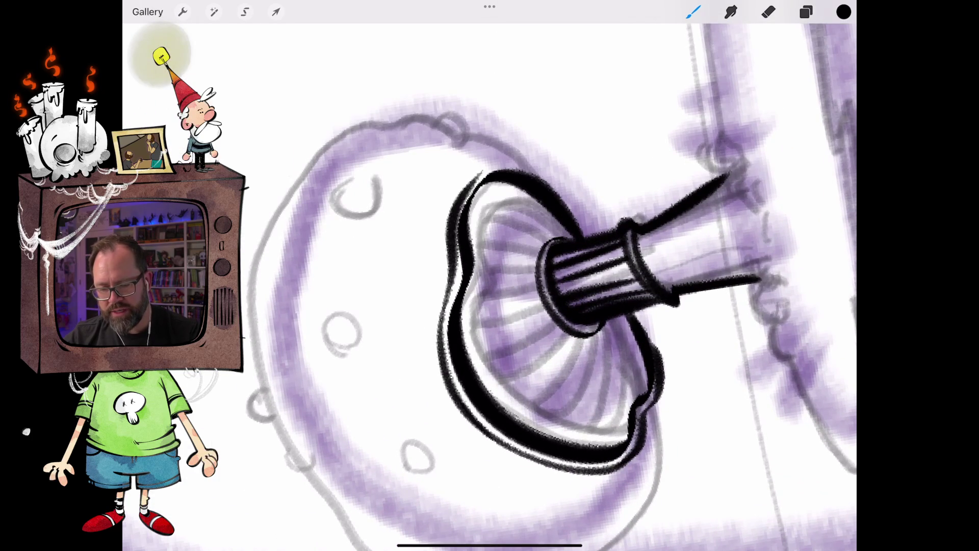
pyautogui.scroll(3, 489, 276)
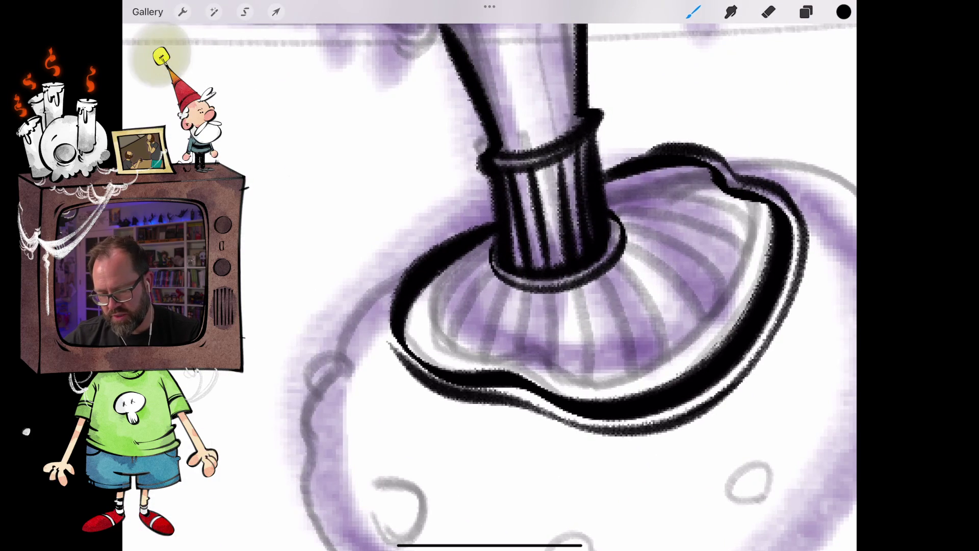
pyautogui.moveTo(413, 372)
pyautogui.mouseDown()
pyautogui.moveTo(396, 356)
pyautogui.moveTo(385, 283)
pyautogui.mouseUp()
pyautogui.scroll(3, 490, 275)
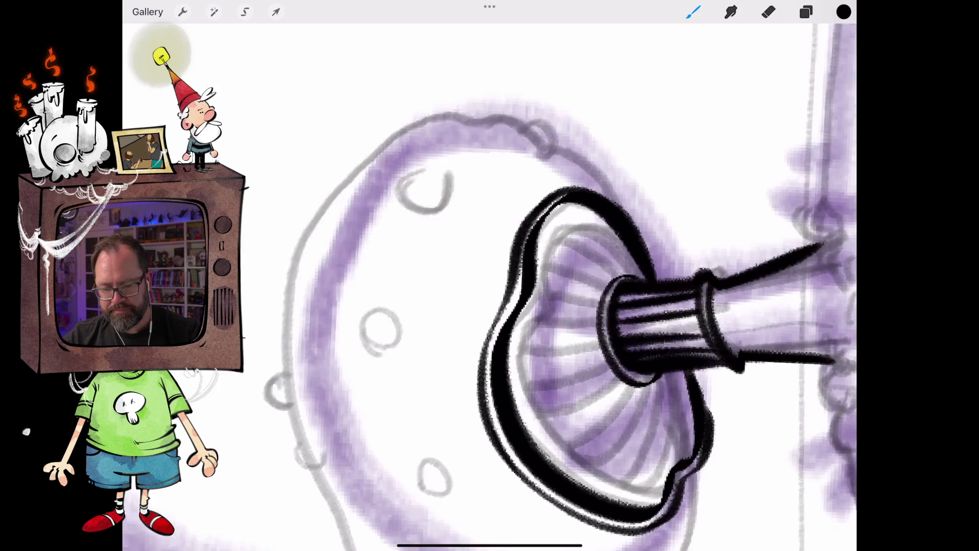
pyautogui.press('e')
pyautogui.moveTo(514, 231); pyautogui.dragTo(486, 266)
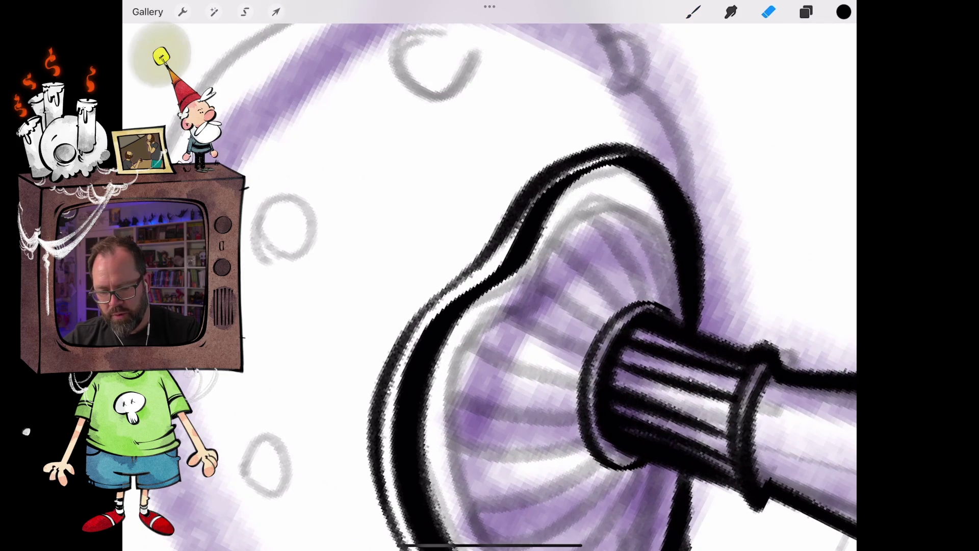
# - Erase along the rim's black outline to thin its upper part, left side and top edge
pyautogui.moveTo(530, 204); pyautogui.dragTo(491, 258)
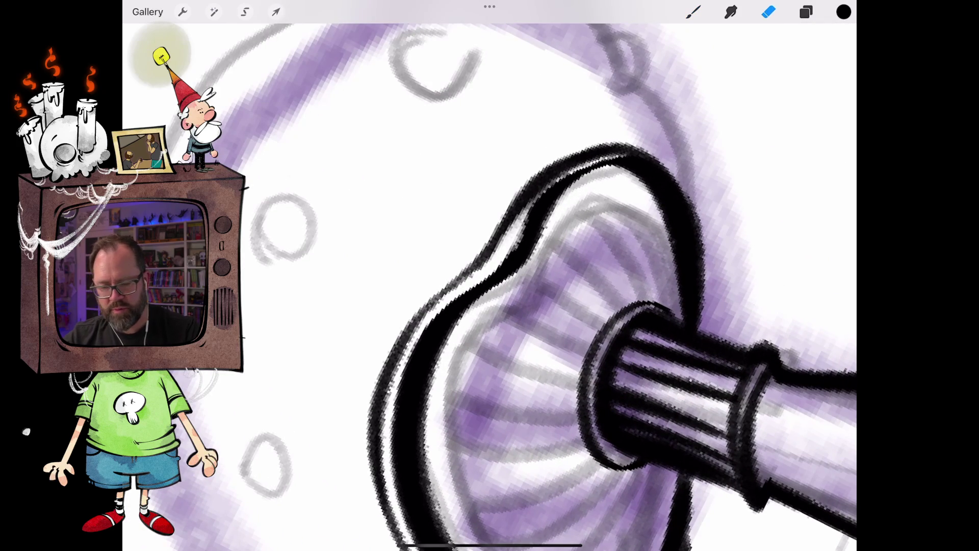
pyautogui.moveTo(520, 213)
pyautogui.mouseDown()
pyautogui.moveTo(550, 179)
pyautogui.moveTo(622, 151)
pyautogui.mouseUp()
pyautogui.moveTo(560, 174); pyautogui.dragTo(501, 245)
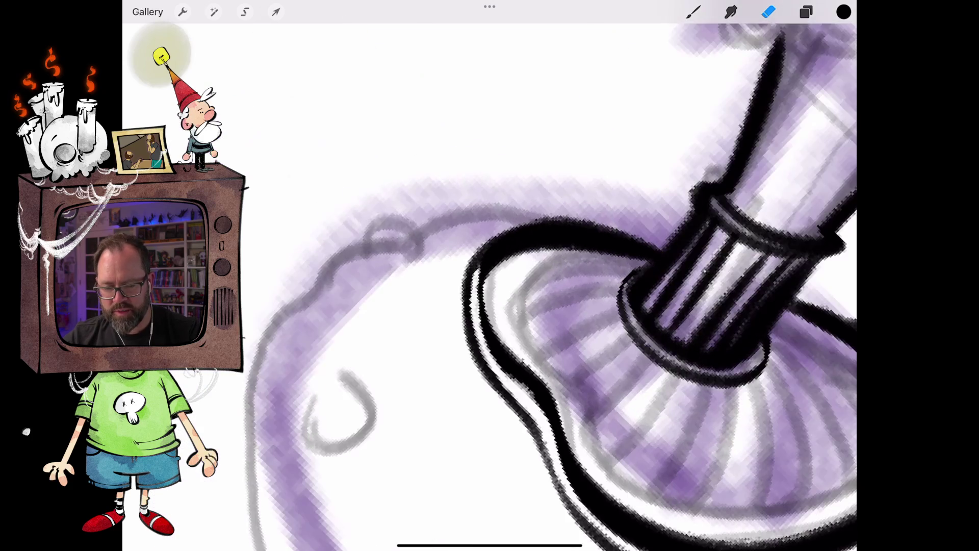
pyautogui.scroll(2, 663, 280)
pyautogui.moveTo(447, 366); pyautogui.dragTo(450, 281)
pyautogui.scroll(-5, 533, 286)
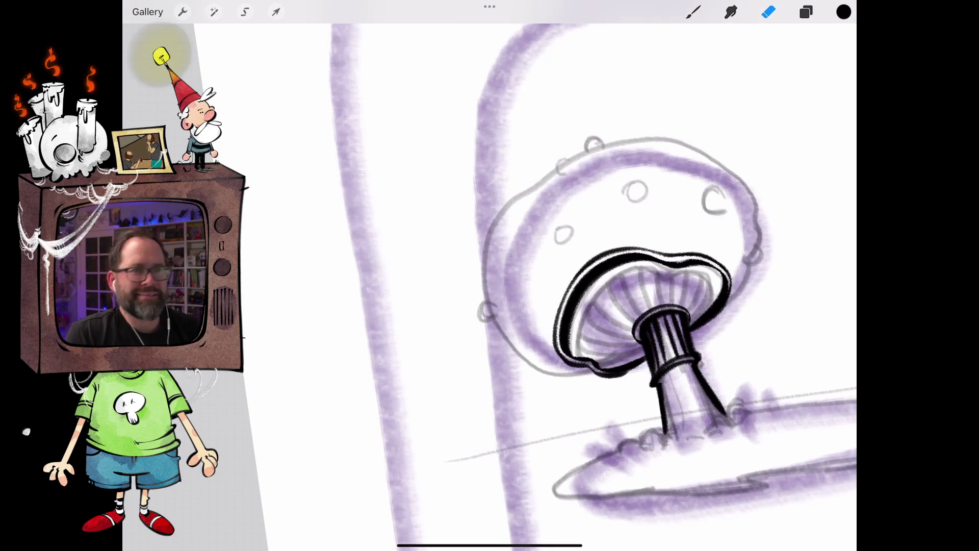
pyautogui.scroll(5, 586, 285)
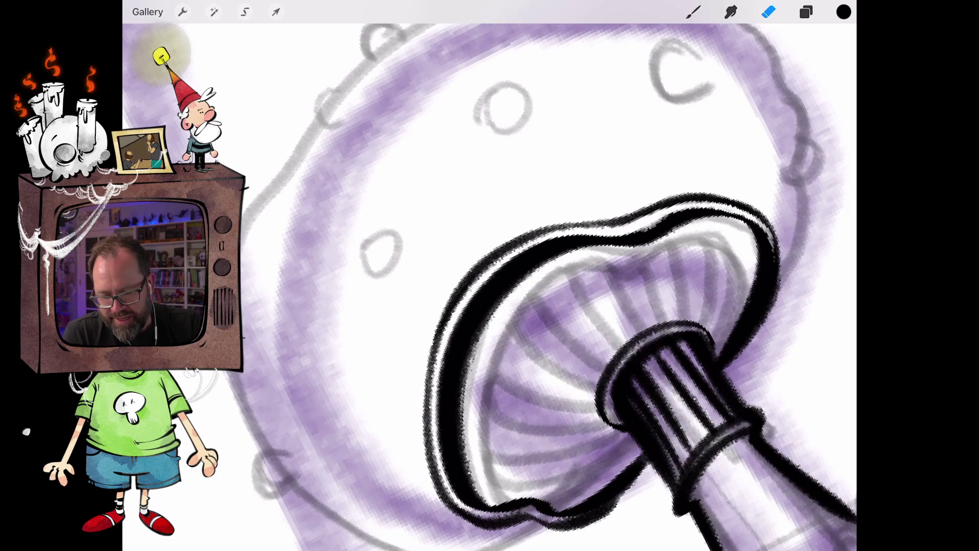
pyautogui.moveTo(597, 223); pyautogui.dragTo(525, 232)
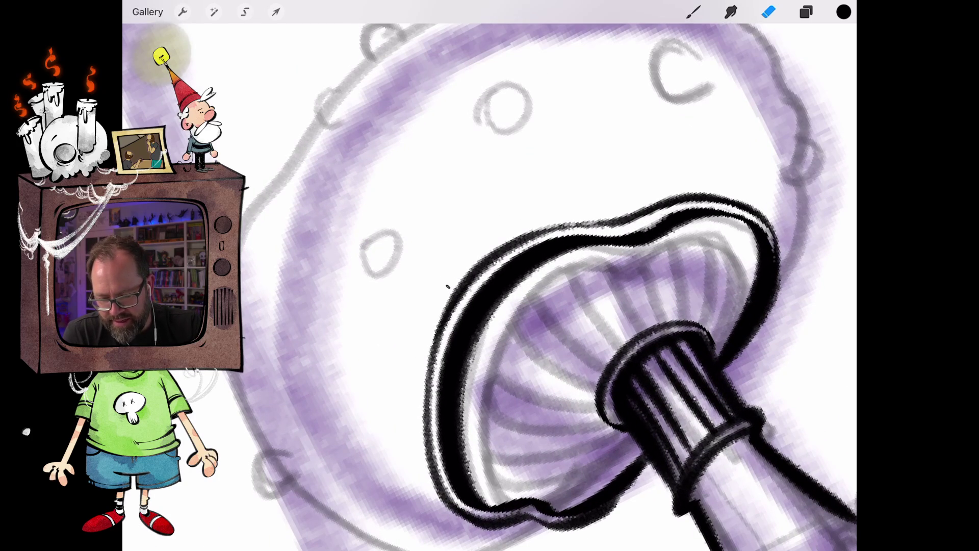
# - Redraw the rim's upper-left edge with the brush, undoing the overly thick first attempt
pyautogui.click(693, 12)
pyautogui.moveTo(620, 219)
pyautogui.mouseDown()
pyautogui.moveTo(548, 234)
pyautogui.moveTo(462, 283)
pyautogui.moveTo(431, 357)
pyautogui.mouseUp()
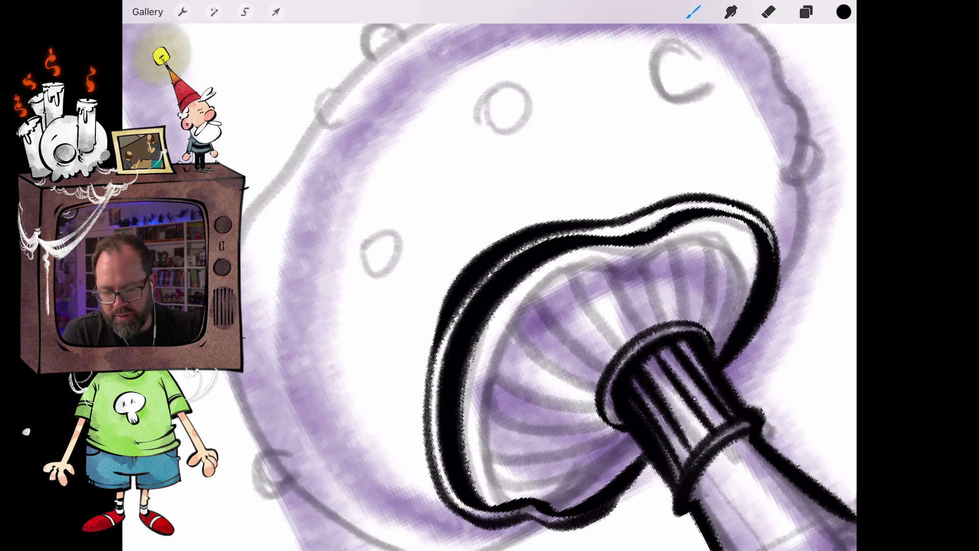
pyautogui.hotkey('ctrl', 'z')
pyautogui.moveTo(615, 220)
pyautogui.mouseDown()
pyautogui.moveTo(498, 238)
pyautogui.moveTo(423, 379)
pyautogui.mouseUp()
# - Darken the rim's left edge and ink the cap's outer left edge up from the small bump
pyautogui.moveTo(430, 313); pyautogui.dragTo(427, 388)
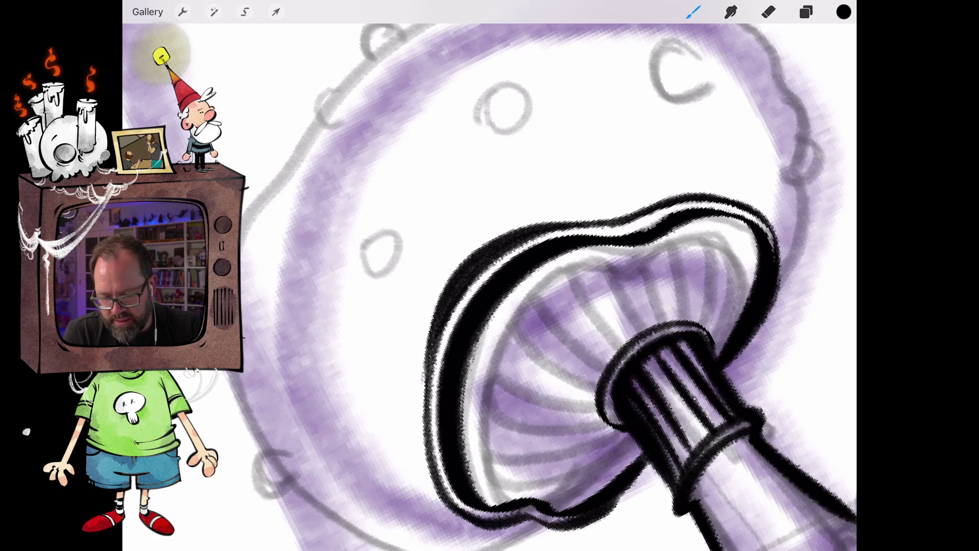
pyautogui.scroll(-5, 489, 285)
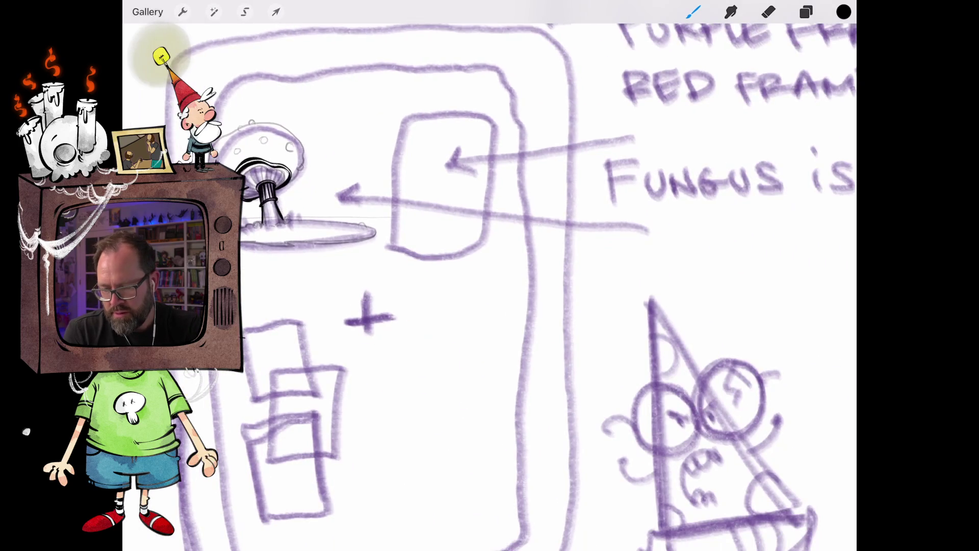
pyautogui.scroll(3, 490, 285)
pyautogui.scroll(3, 510, 306)
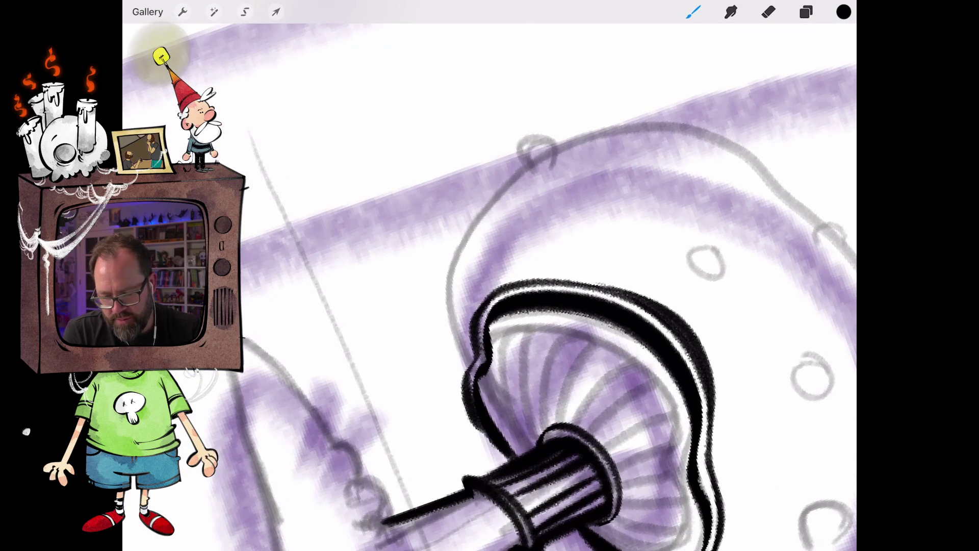
pyautogui.moveTo(464, 395)
pyautogui.mouseDown()
pyautogui.moveTo(437, 281)
pyautogui.moveTo(522, 171)
pyautogui.moveTo(530, 131)
pyautogui.moveTo(553, 166)
pyautogui.mouseUp()
pyautogui.scroll(-2, 489, 286)
pyautogui.moveTo(437, 437)
pyautogui.mouseDown()
pyautogui.moveTo(427, 424)
pyautogui.moveTo(416, 300)
pyautogui.moveTo(560, 156)
pyautogui.moveTo(561, 181)
pyautogui.mouseUp()
pyautogui.scroll(2, 541, 286)
pyautogui.scroll(-3, 489, 285)
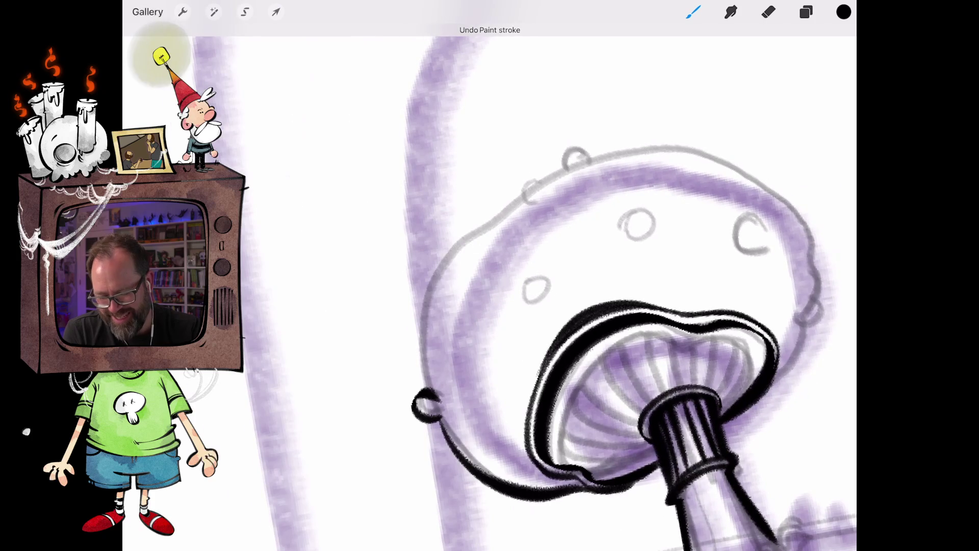
# - Extend the cap outline to its top with a wavy left edge and add a short line beside the stem
pyautogui.moveTo(428, 390)
pyautogui.mouseDown()
pyautogui.moveTo(419, 356)
pyautogui.moveTo(452, 233)
pyautogui.moveTo(584, 159)
pyautogui.moveTo(582, 148)
pyautogui.moveTo(615, 144)
pyautogui.moveTo(609, 166)
pyautogui.mouseUp()
pyautogui.moveTo(455, 396)
pyautogui.mouseDown()
pyautogui.moveTo(498, 251)
pyautogui.moveTo(572, 214)
pyautogui.mouseUp()
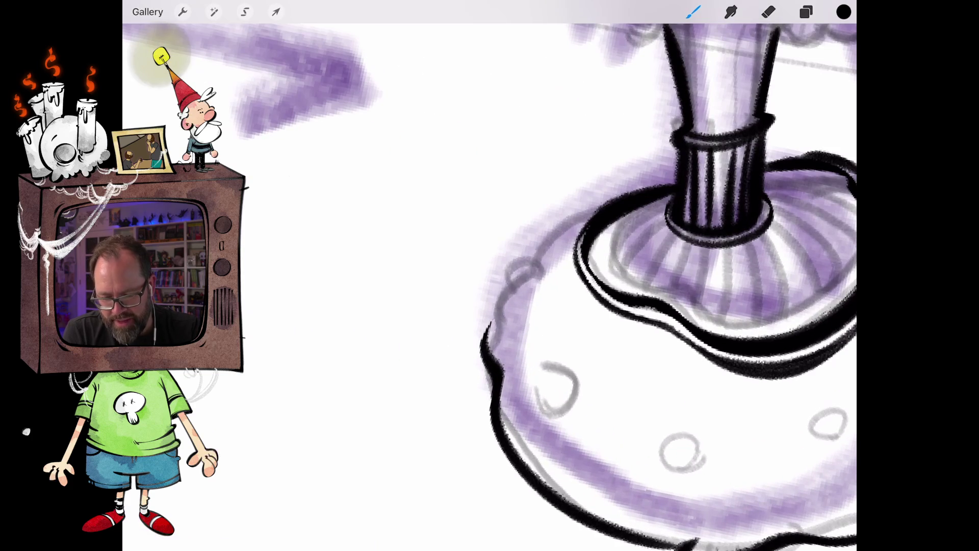
pyautogui.moveTo(484, 342)
pyautogui.mouseDown()
pyautogui.moveTo(502, 298)
pyautogui.moveTo(538, 271)
pyautogui.moveTo(528, 244)
pyautogui.moveTo(623, 190)
pyautogui.mouseUp()
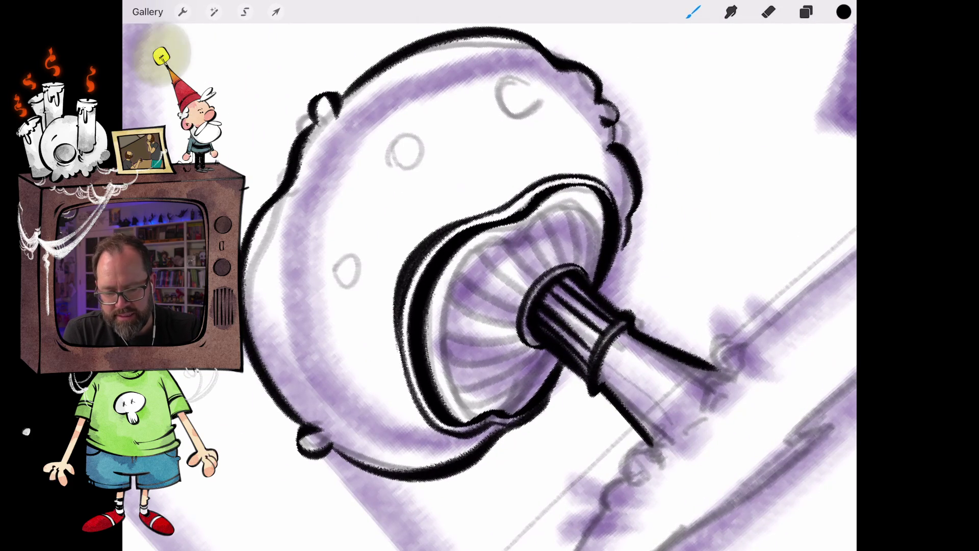
pyautogui.moveTo(625, 247); pyautogui.dragTo(599, 295)
pyautogui.scroll(-5, 561, 285)
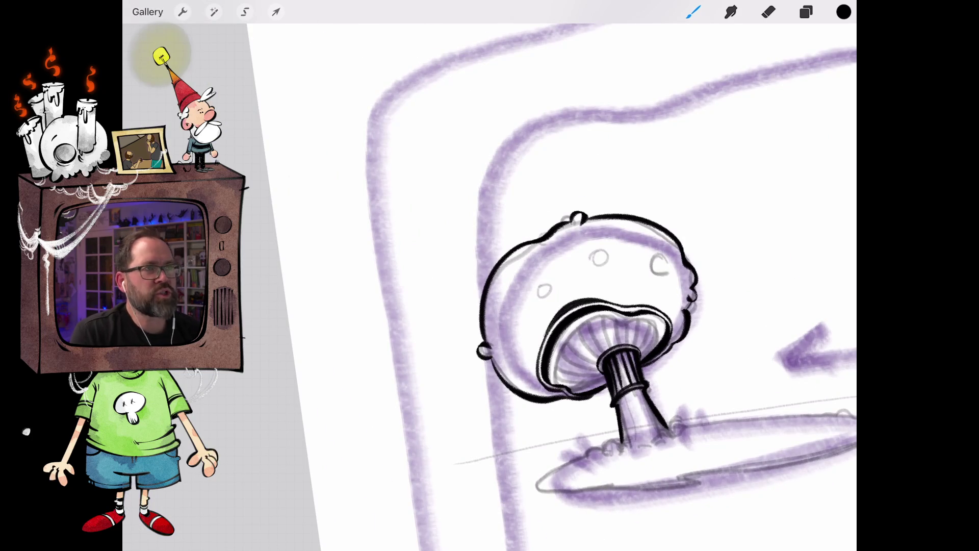
pyautogui.scroll(5, 586, 306)
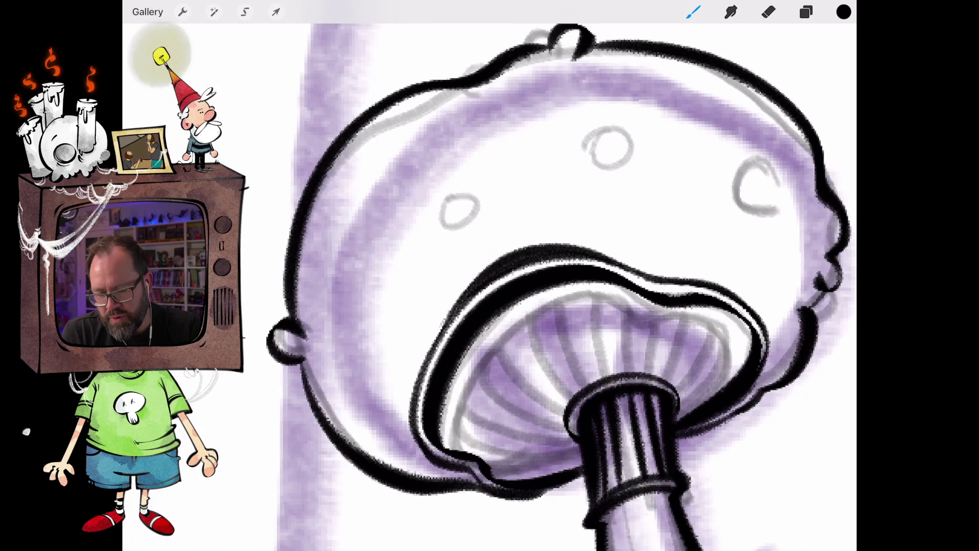
# - Ink five solid dark spots across the cap and add a small bump to its left outline
pyautogui.moveTo(466, 197)
pyautogui.mouseDown()
pyautogui.moveTo(444, 203)
pyautogui.moveTo(454, 222)
pyautogui.moveTo(469, 209)
pyautogui.mouseUp()
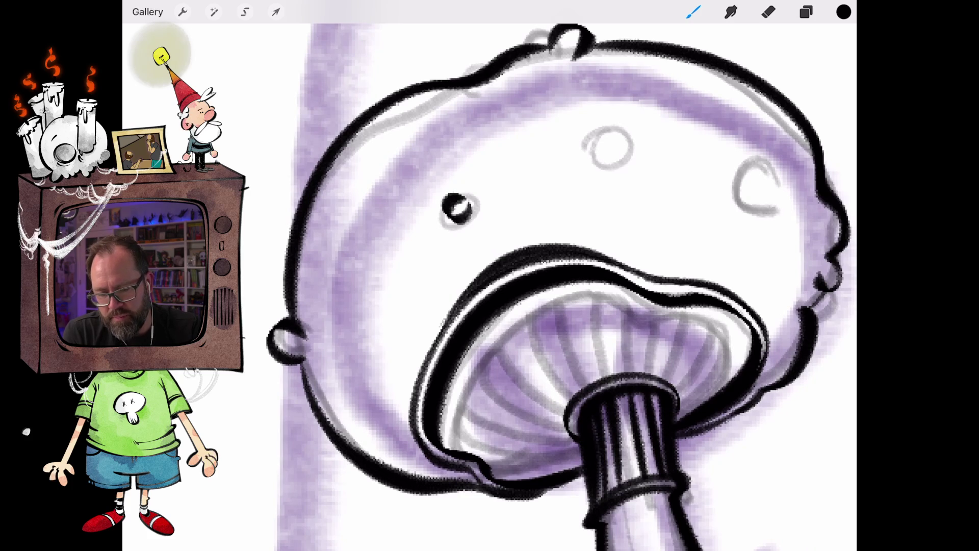
pyautogui.moveTo(653, 81)
pyautogui.mouseDown()
pyautogui.moveTo(637, 106)
pyautogui.moveTo(656, 94)
pyautogui.mouseUp()
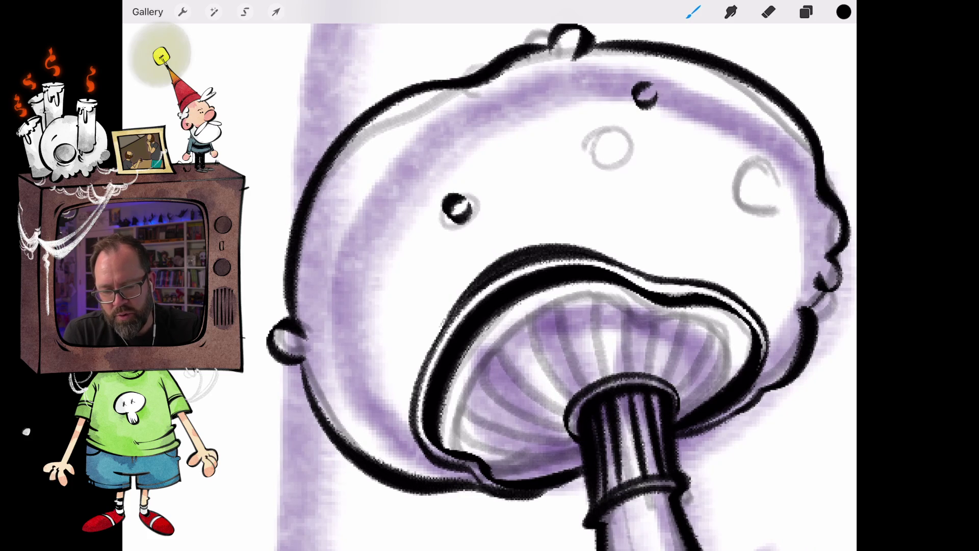
pyautogui.moveTo(758, 255)
pyautogui.mouseDown()
pyautogui.moveTo(771, 269)
pyautogui.moveTo(750, 287)
pyautogui.moveTo(748, 265)
pyautogui.mouseUp()
pyautogui.moveTo(362, 356)
pyautogui.mouseDown()
pyautogui.moveTo(355, 379)
pyautogui.moveTo(373, 364)
pyautogui.mouseUp()
pyautogui.moveTo(355, 162)
pyautogui.mouseDown()
pyautogui.moveTo(346, 171)
pyautogui.moveTo(366, 163)
pyautogui.moveTo(353, 149)
pyautogui.mouseUp()
pyautogui.moveTo(306, 185); pyautogui.dragTo(296, 206)
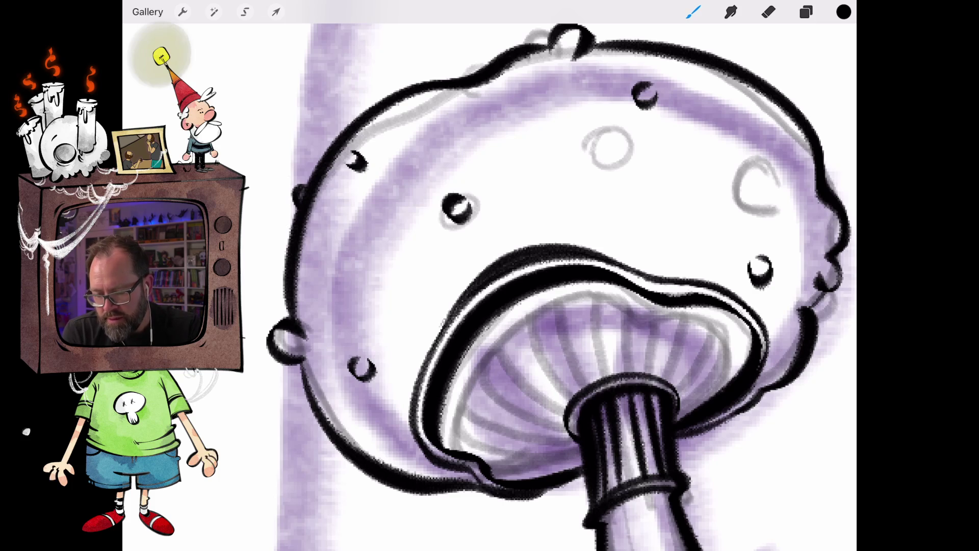
pyautogui.scroll(5, 489, 275)
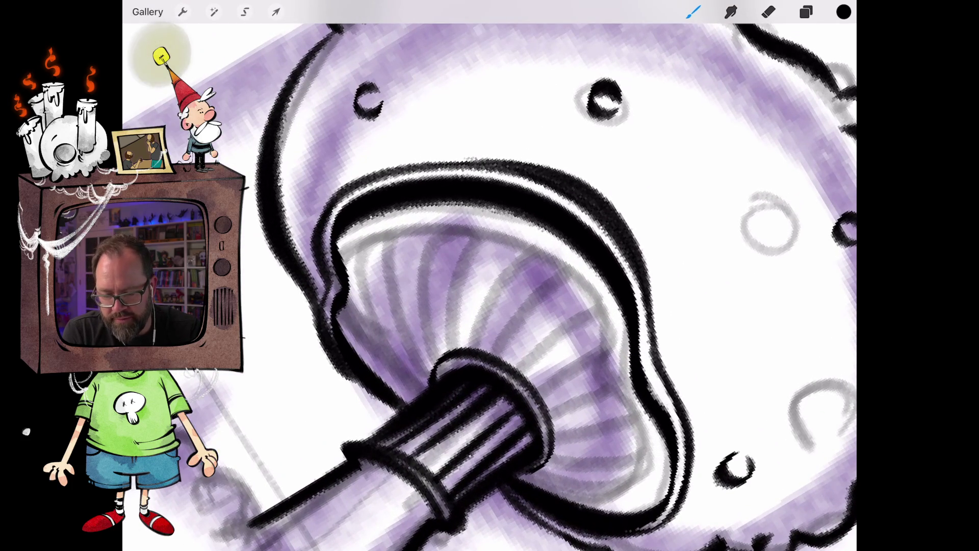
# - Ink the first curved black lines up the mushroom gills, including their left edge
pyautogui.moveTo(472, 351)
pyautogui.mouseDown()
pyautogui.moveTo(510, 235)
pyautogui.moveTo(535, 218)
pyautogui.mouseUp()
pyautogui.moveTo(451, 346)
pyautogui.mouseDown()
pyautogui.moveTo(477, 209)
pyautogui.moveTo(492, 203)
pyautogui.mouseUp()
pyautogui.scroll(-3, 489, 275)
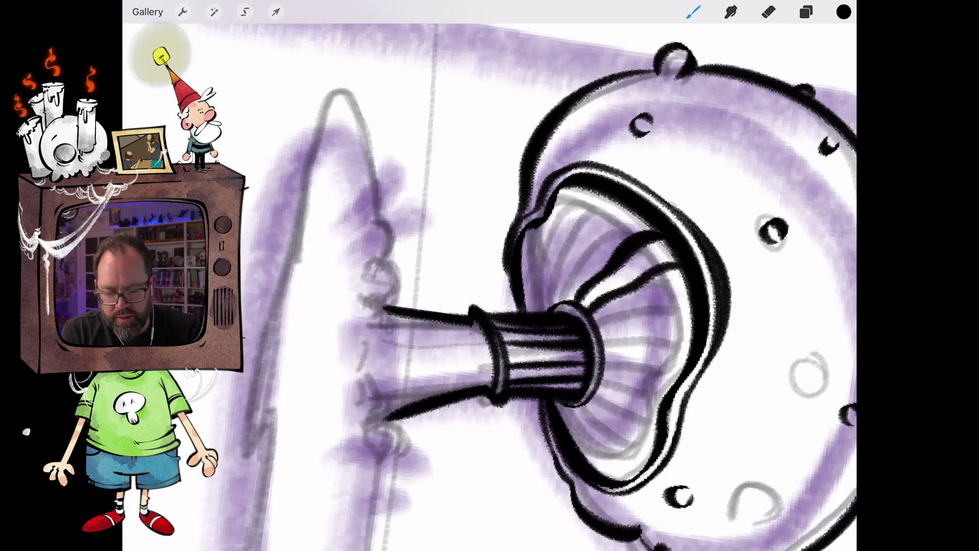
pyautogui.moveTo(561, 301); pyautogui.dragTo(612, 196)
pyautogui.moveTo(553, 307); pyautogui.dragTo(568, 185)
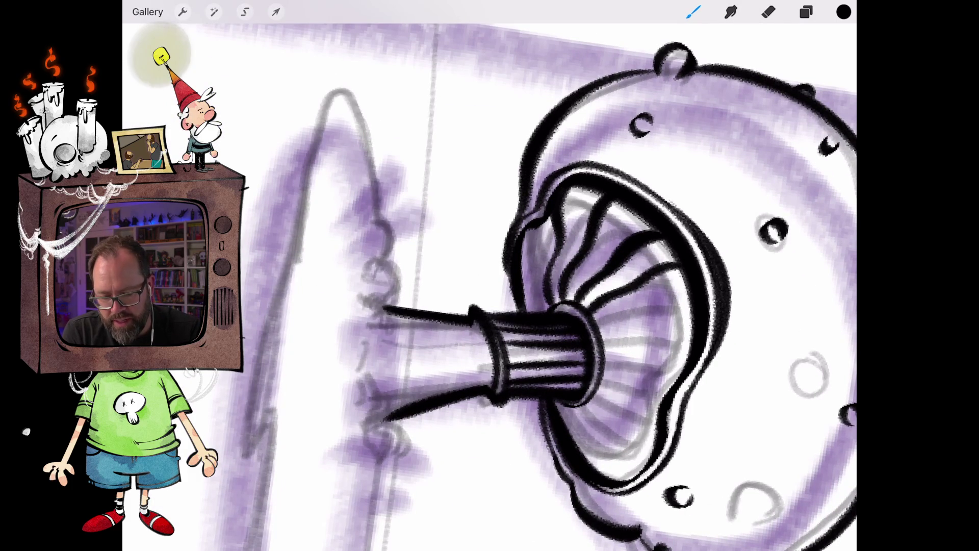
pyautogui.moveTo(539, 310); pyautogui.dragTo(525, 228)
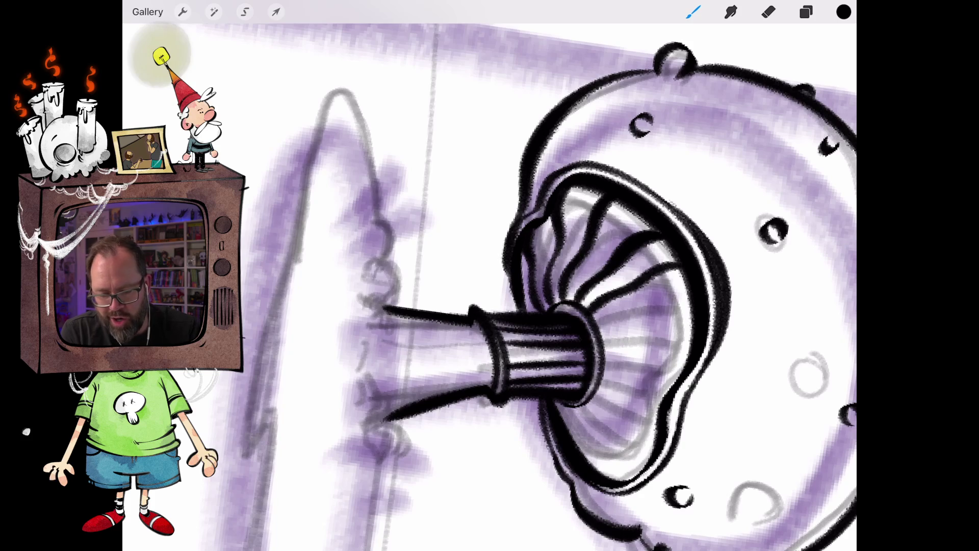
pyautogui.scroll(-3, 489, 275)
pyautogui.scroll(3, 489, 275)
# - Add more curved gill lines up the right side, plus a lower gill edge and short stroke beneath
pyautogui.moveTo(487, 341); pyautogui.dragTo(512, 239)
pyautogui.moveTo(514, 344); pyautogui.dragTo(553, 255)
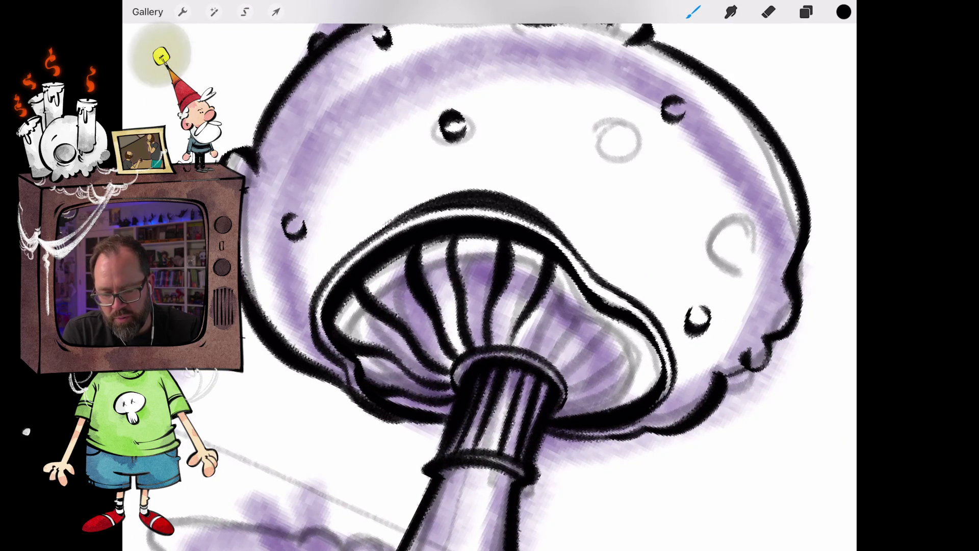
pyautogui.moveTo(530, 352); pyautogui.dragTo(587, 295)
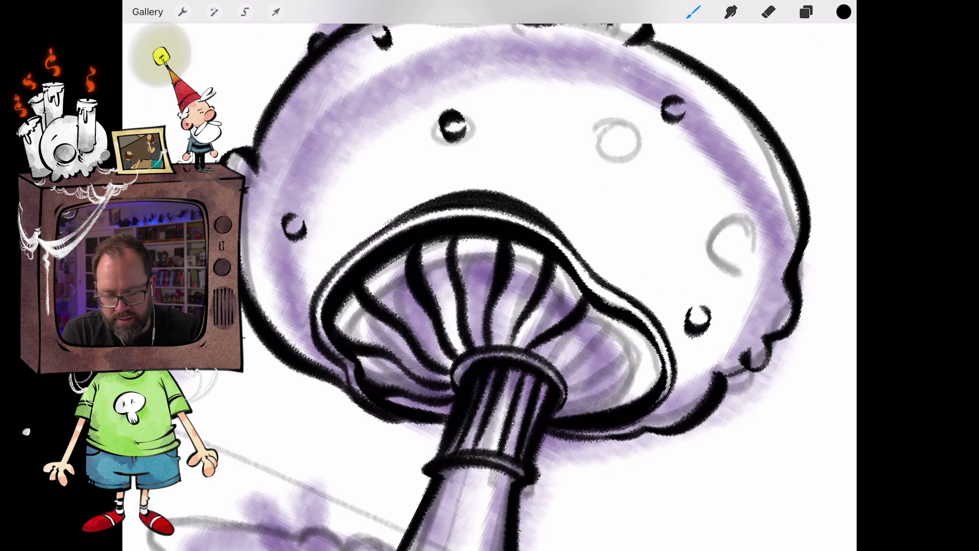
pyautogui.scroll(3, 489, 275)
pyautogui.moveTo(483, 346)
pyautogui.mouseDown()
pyautogui.moveTo(507, 332)
pyautogui.moveTo(578, 239)
pyautogui.mouseUp()
pyautogui.moveTo(522, 352)
pyautogui.mouseDown()
pyautogui.moveTo(544, 347)
pyautogui.moveTo(635, 243)
pyautogui.mouseUp()
pyautogui.moveTo(545, 372); pyautogui.dragTo(650, 339)
pyautogui.moveTo(557, 402); pyautogui.dragTo(585, 391)
pyautogui.scroll(-10, 489, 275)
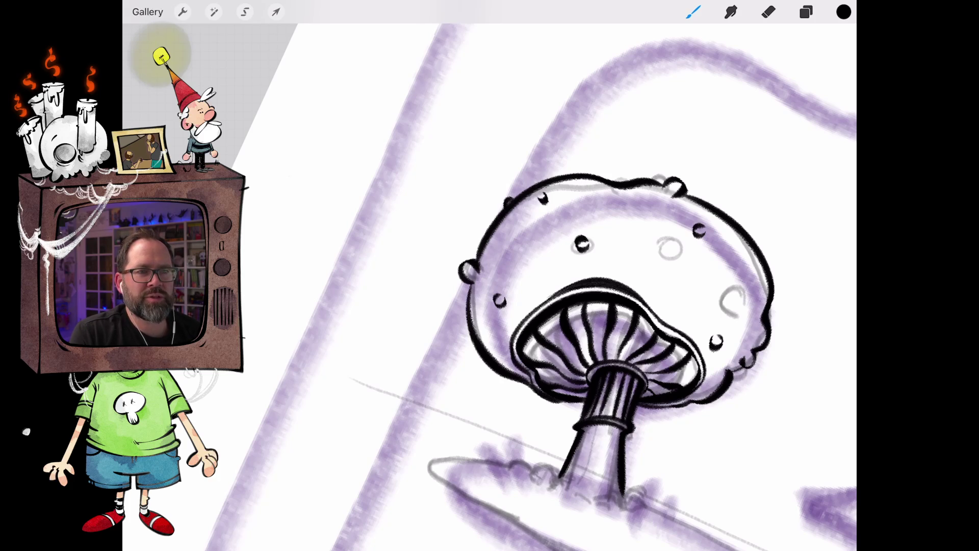
# - Ink claw-like and hooked roots around the base of the mushroom stem
pyautogui.scroll(5, 561, 433)
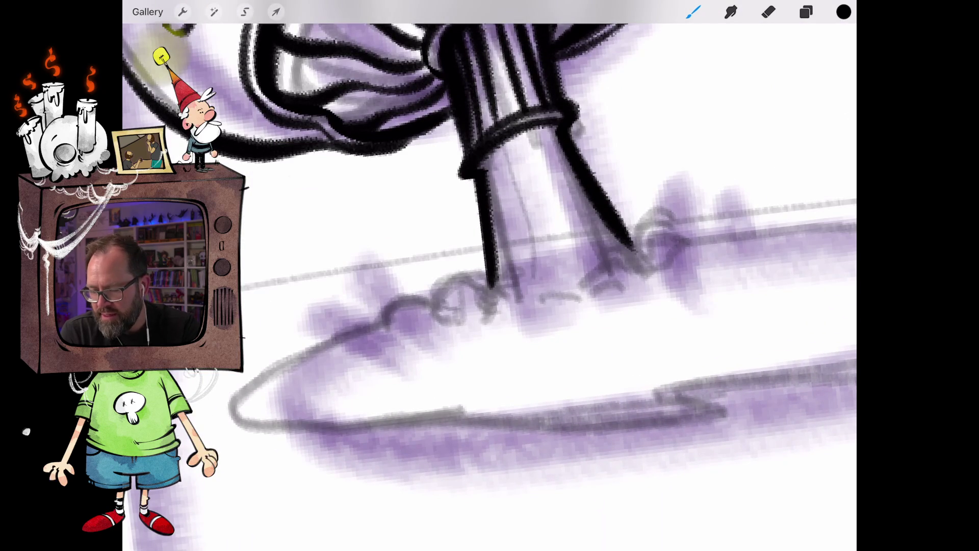
pyautogui.moveTo(495, 288)
pyautogui.mouseDown()
pyautogui.moveTo(481, 273)
pyautogui.moveTo(449, 306)
pyautogui.moveTo(431, 279)
pyautogui.moveTo(411, 309)
pyautogui.moveTo(423, 317)
pyautogui.mouseUp()
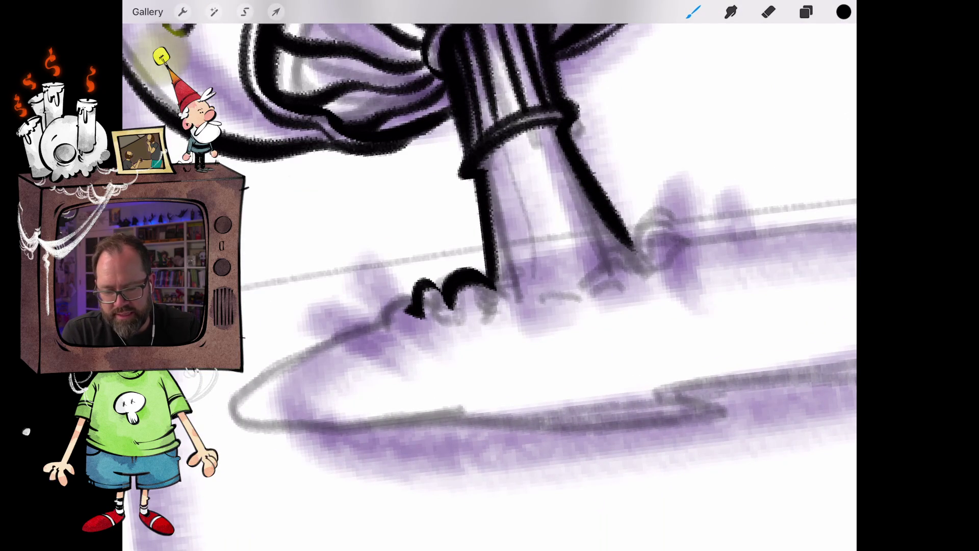
pyautogui.moveTo(632, 257)
pyautogui.mouseDown()
pyautogui.moveTo(640, 232)
pyautogui.moveTo(689, 224)
pyautogui.moveTo(660, 265)
pyautogui.moveTo(710, 253)
pyautogui.mouseUp()
pyautogui.scroll(-5, 551, 342)
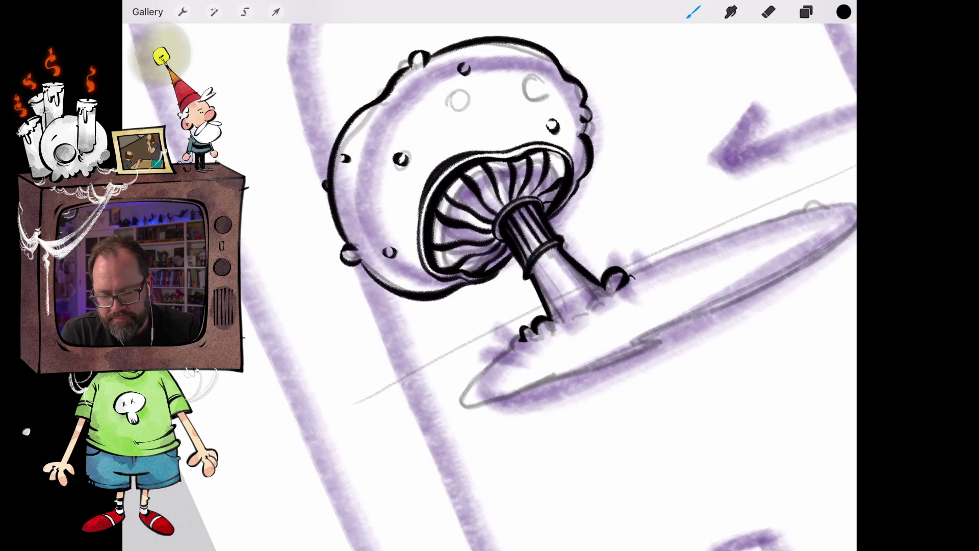
pyautogui.scroll(5, 612, 337)
pyautogui.moveTo(581, 257)
pyautogui.mouseDown()
pyautogui.moveTo(533, 278)
pyautogui.moveTo(523, 257)
pyautogui.moveTo(513, 283)
pyautogui.mouseUp()
pyautogui.scroll(-5, 510, 265)
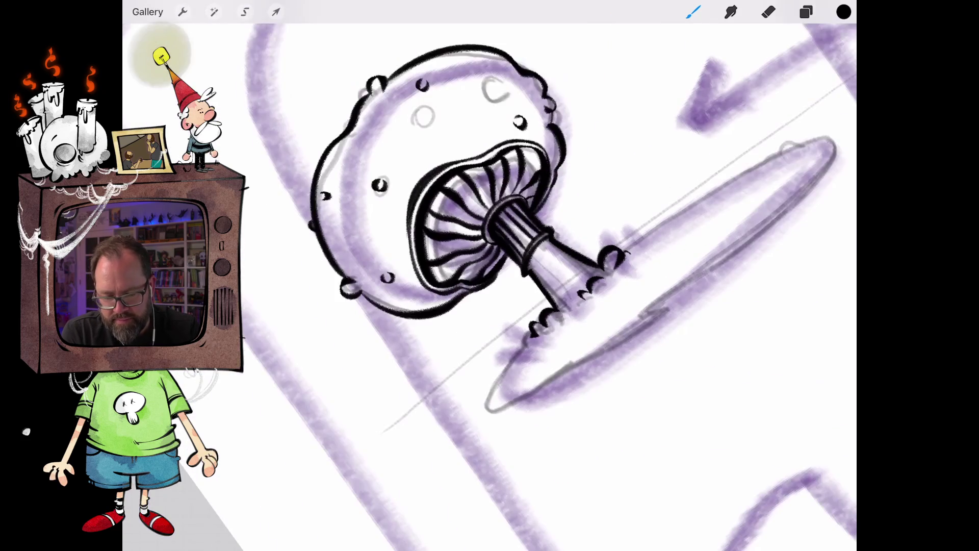
pyautogui.scroll(3, 509, 245)
# - Start the ground ellipse outline below the mushroom and add a tick at the claw's tip
pyautogui.moveTo(460, 275)
pyautogui.mouseDown()
pyautogui.moveTo(397, 341)
pyautogui.moveTo(377, 384)
pyautogui.moveTo(586, 283)
pyautogui.moveTo(653, 263)
pyautogui.mouseUp()
pyautogui.scroll(-3, 489, 275)
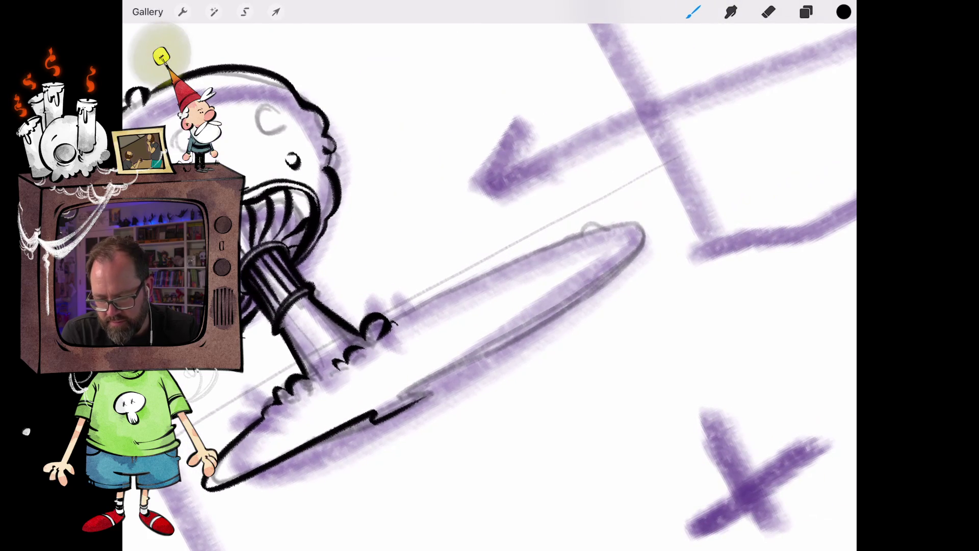
pyautogui.moveTo(393, 320)
pyautogui.mouseDown()
pyautogui.moveTo(586, 235)
pyautogui.moveTo(639, 225)
pyautogui.moveTo(620, 268)
pyautogui.moveTo(376, 414)
pyautogui.mouseUp()
pyautogui.scroll(-3, 489, 276)
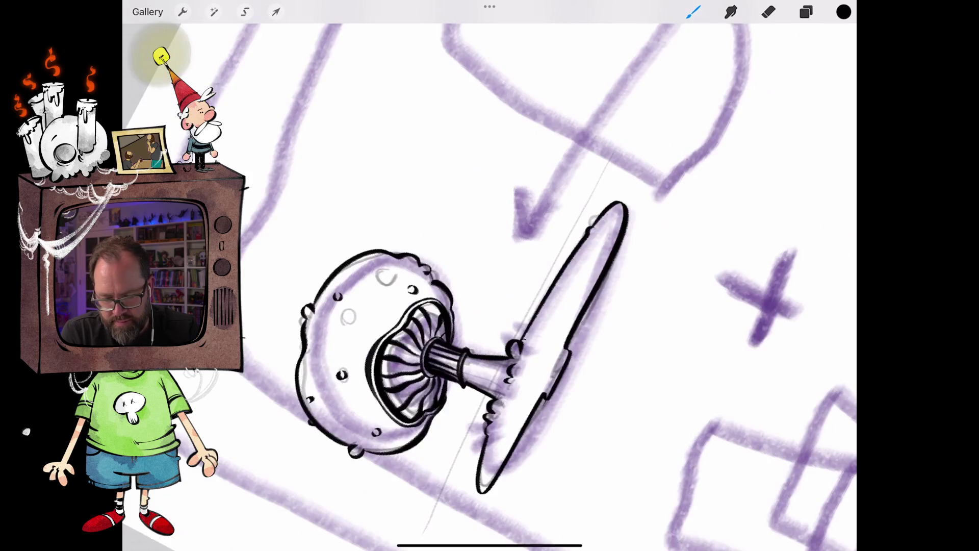
# - Erase the rough lower edge of the ground ellipse
pyautogui.scroll(6, 489, 275)
pyautogui.click(768, 12)
pyautogui.moveTo(503, 267)
pyautogui.mouseDown()
pyautogui.moveTo(485, 323)
pyautogui.moveTo(504, 262)
pyautogui.moveTo(463, 342)
pyautogui.mouseUp()
pyautogui.moveTo(484, 288); pyautogui.dragTo(449, 347)
pyautogui.moveTo(465, 310); pyautogui.dragTo(418, 383)
# - Redraw the ellipse's lower edge and tip, undoing the strokes that missed
pyautogui.click(694, 12)
pyautogui.moveTo(509, 291); pyautogui.dragTo(438, 359)
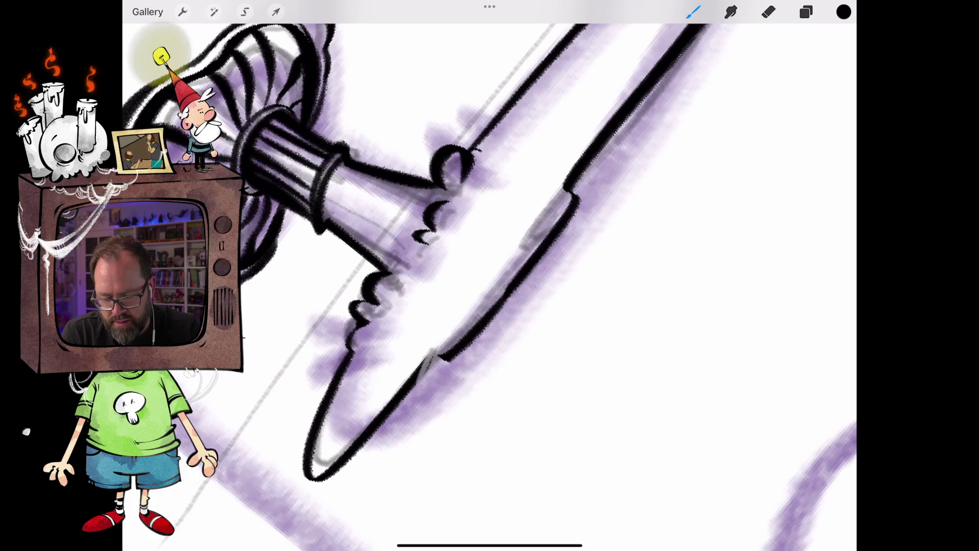
pyautogui.hotkey('ctrl', 'z')
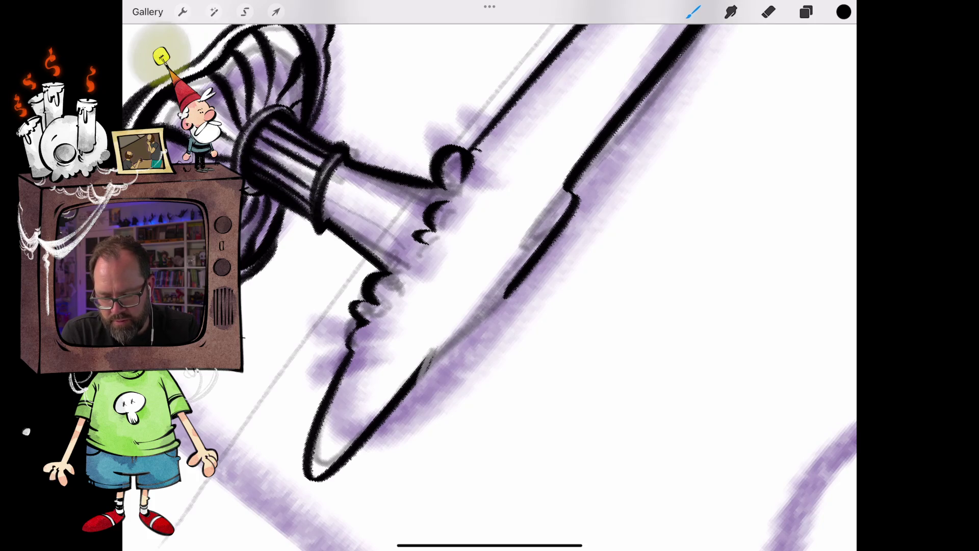
pyautogui.moveTo(431, 357)
pyautogui.mouseDown()
pyautogui.moveTo(402, 407)
pyautogui.moveTo(487, 341)
pyautogui.moveTo(517, 288)
pyautogui.mouseUp()
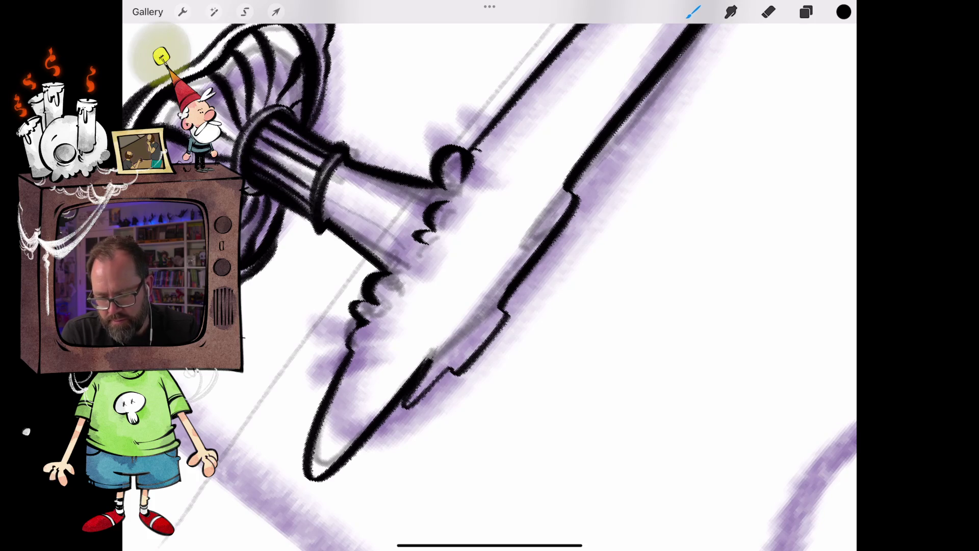
pyautogui.scroll(-5, 489, 276)
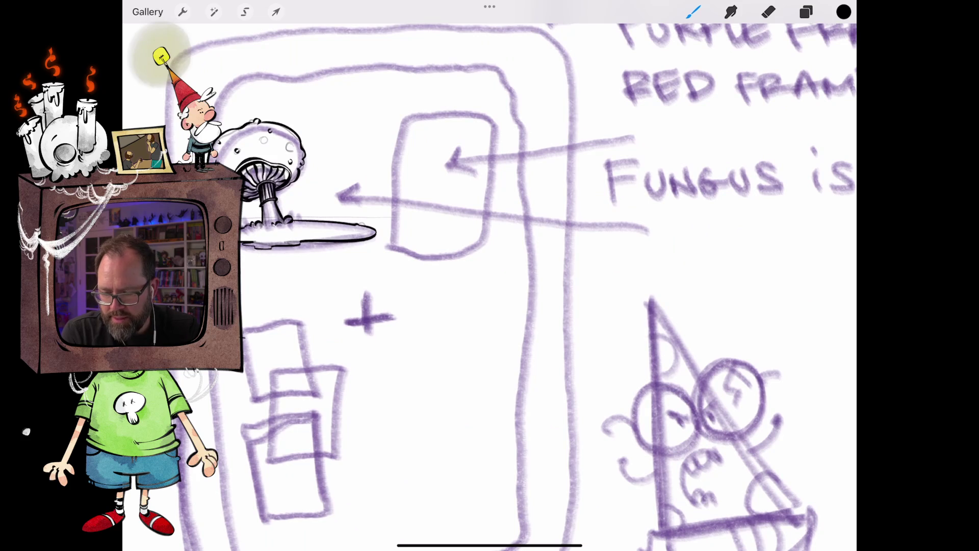
pyautogui.hotkey('ctrl', 'z')
pyautogui.hotkey('ctrl', 'z')
pyautogui.scroll(5, 489, 276)
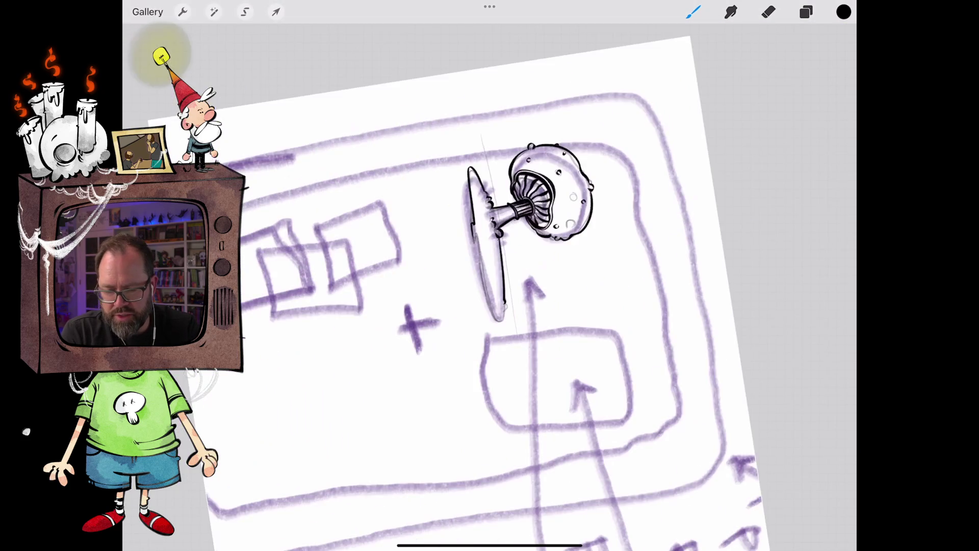
# - Erase stray bits of the black outline
pyautogui.press('e')
pyautogui.moveTo(490, 219); pyautogui.dragTo(524, 179)
pyautogui.press('b')
# - Ink the ellipse's left tip and upper edge, plus small marks on top and below the roots
pyautogui.scroll(3, 489, 275)
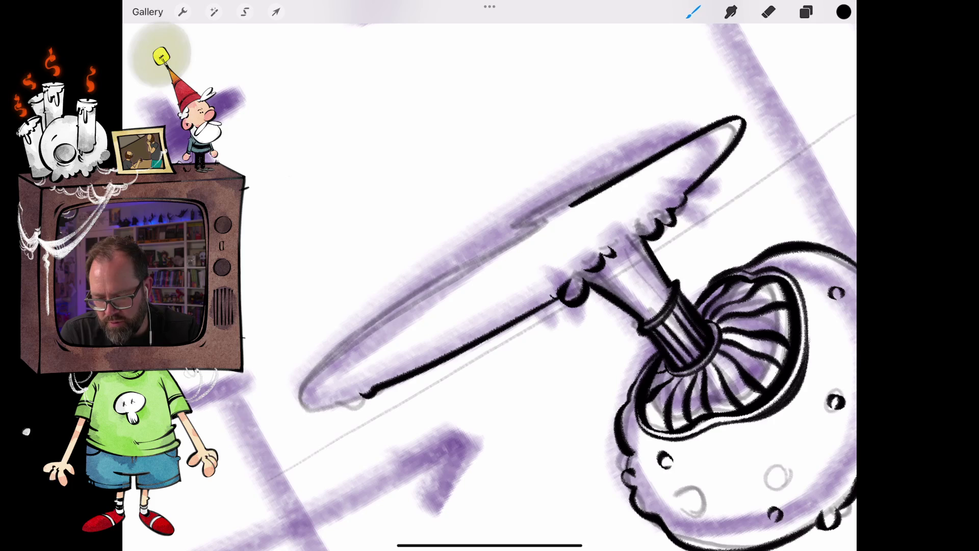
pyautogui.moveTo(362, 393)
pyautogui.mouseDown()
pyautogui.moveTo(334, 403)
pyautogui.moveTo(303, 380)
pyautogui.moveTo(454, 271)
pyautogui.moveTo(663, 156)
pyautogui.mouseUp()
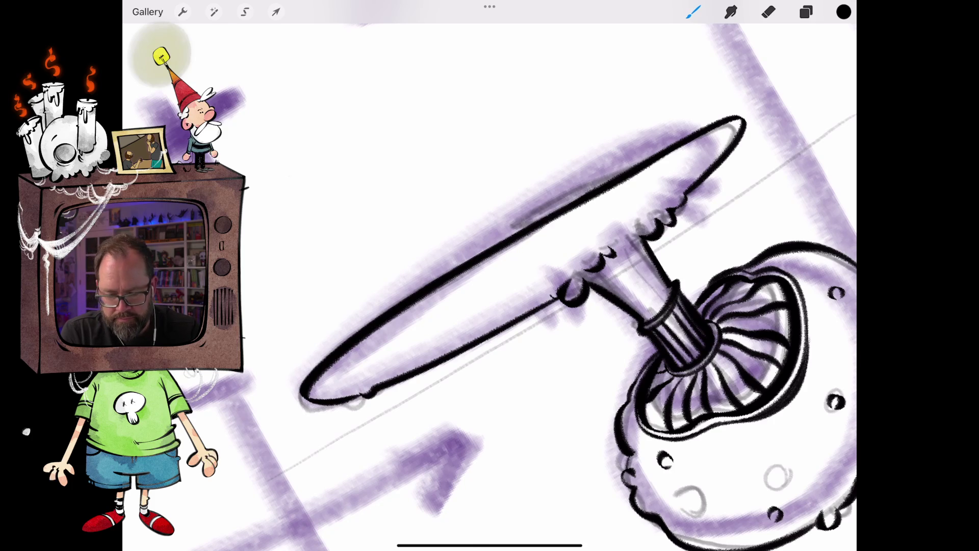
pyautogui.scroll(-3, 490, 276)
pyautogui.scroll(-3, 489, 276)
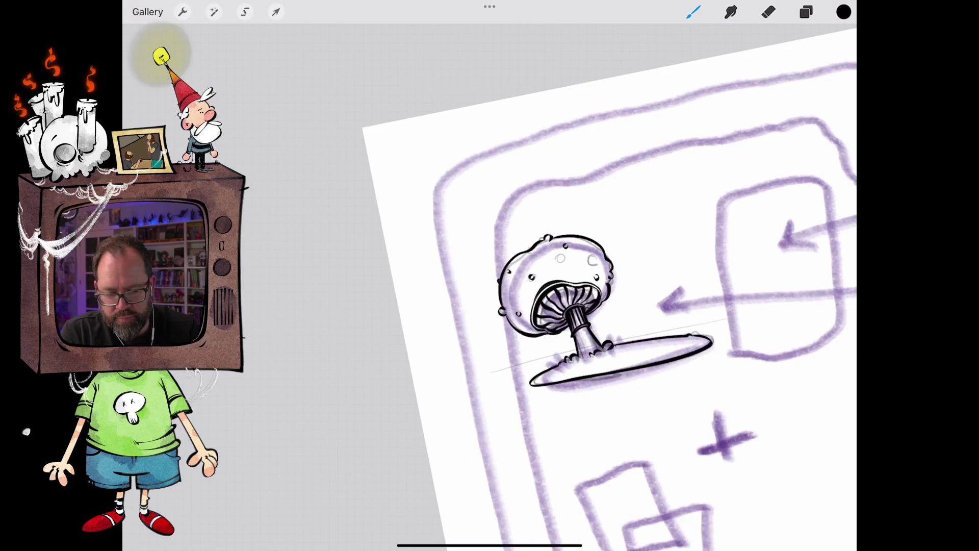
pyautogui.scroll(5, 586, 347)
pyautogui.moveTo(612, 304); pyautogui.dragTo(637, 295)
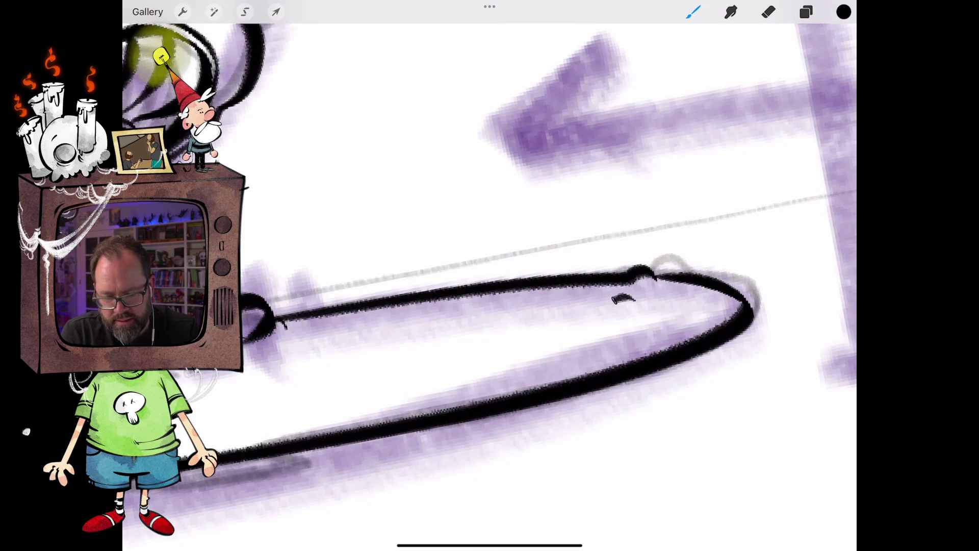
pyautogui.scroll(-5, 490, 275)
pyautogui.moveTo(477, 426)
pyautogui.mouseDown()
pyautogui.moveTo(484, 412)
pyautogui.moveTo(493, 422)
pyautogui.mouseUp()
pyautogui.scroll(-5, 489, 275)
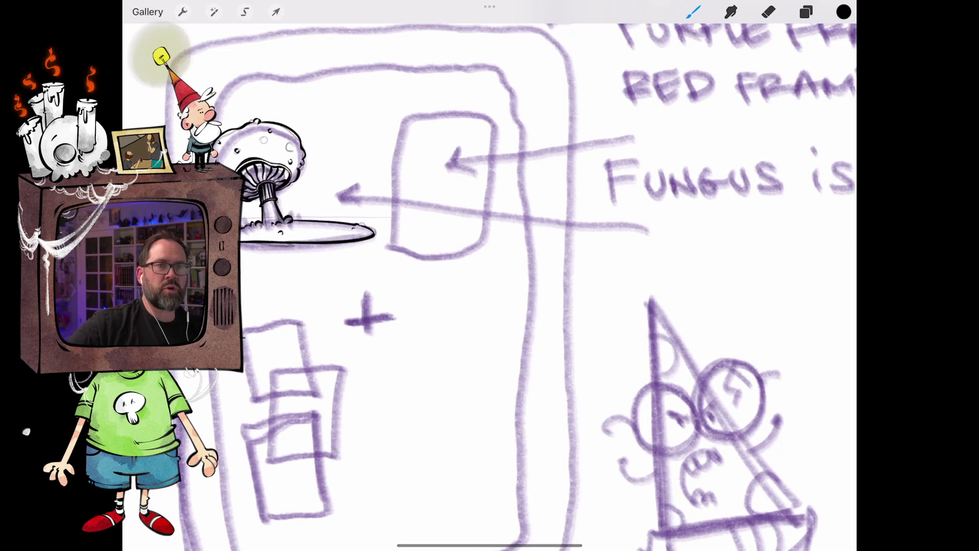
# - Draw vertical shading lines down the mushroom stem, including two on its right side
pyautogui.scroll(5, 489, 275)
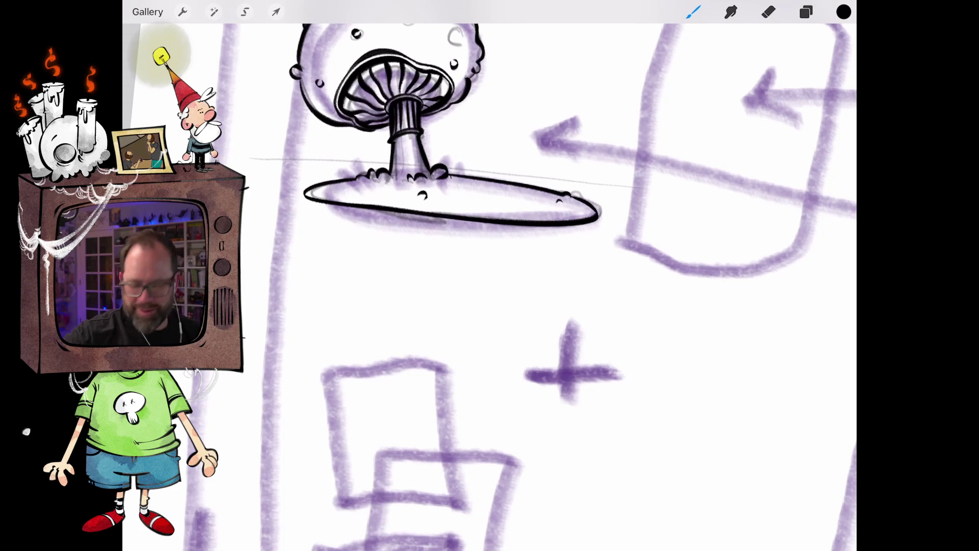
pyautogui.scroll(-3, 489, 275)
pyautogui.scroll(5, 448, 204)
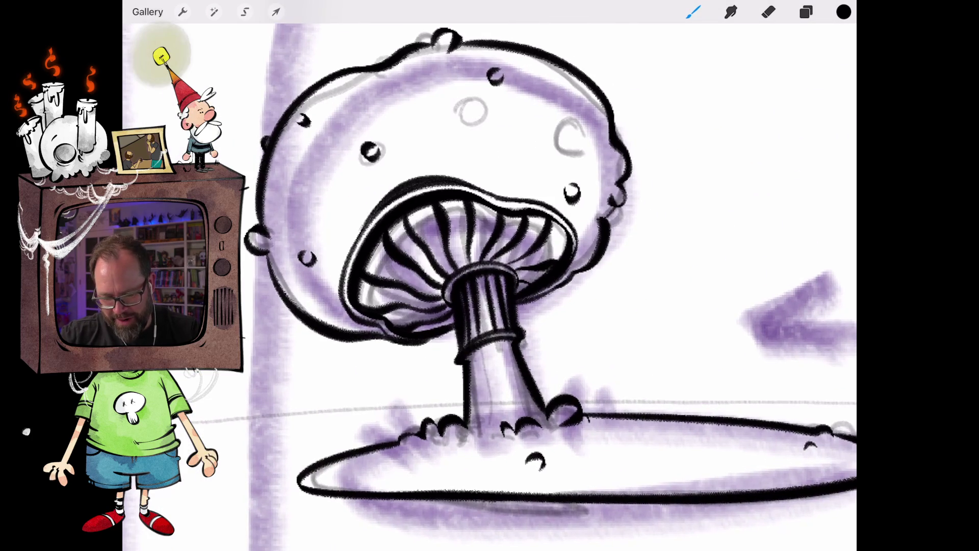
pyautogui.moveTo(471, 441)
pyautogui.mouseDown()
pyautogui.moveTo(480, 389)
pyautogui.moveTo(514, 387)
pyautogui.moveTo(504, 339)
pyautogui.mouseUp()
pyautogui.moveTo(500, 378); pyautogui.dragTo(492, 341)
# - Ink two ring spots on the cap, one over the sketch spot and one above the gills
pyautogui.scroll(-3, 489, 276)
pyautogui.scroll(5, 438, 265)
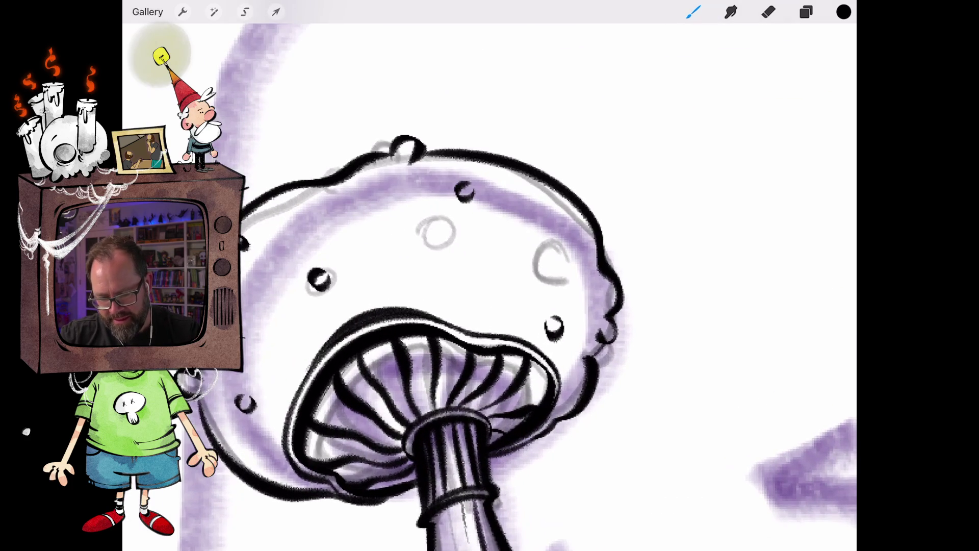
pyautogui.moveTo(543, 264)
pyautogui.mouseDown()
pyautogui.moveTo(535, 266)
pyautogui.moveTo(550, 286)
pyautogui.moveTo(546, 273)
pyautogui.mouseUp()
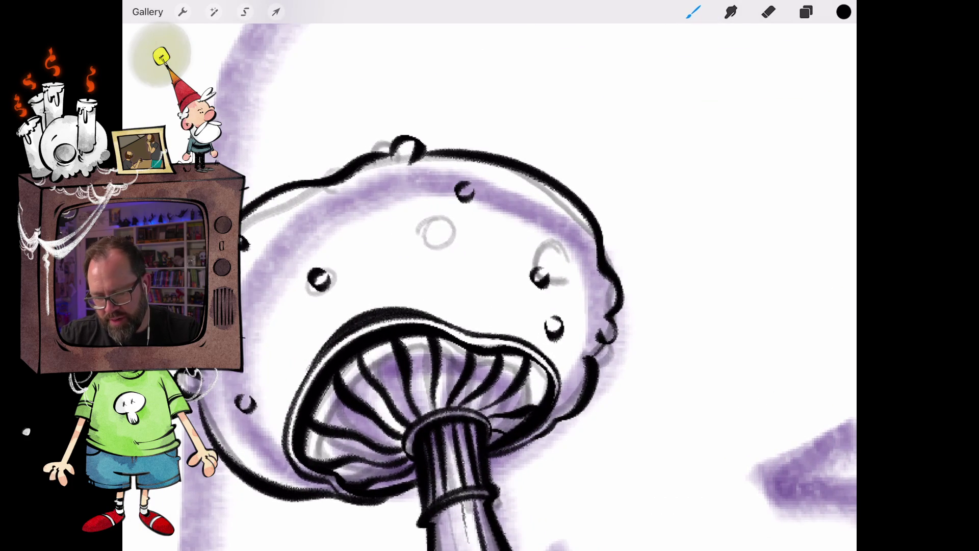
pyautogui.moveTo(449, 313)
pyautogui.mouseDown()
pyautogui.moveTo(461, 298)
pyautogui.moveTo(469, 316)
pyautogui.mouseUp()
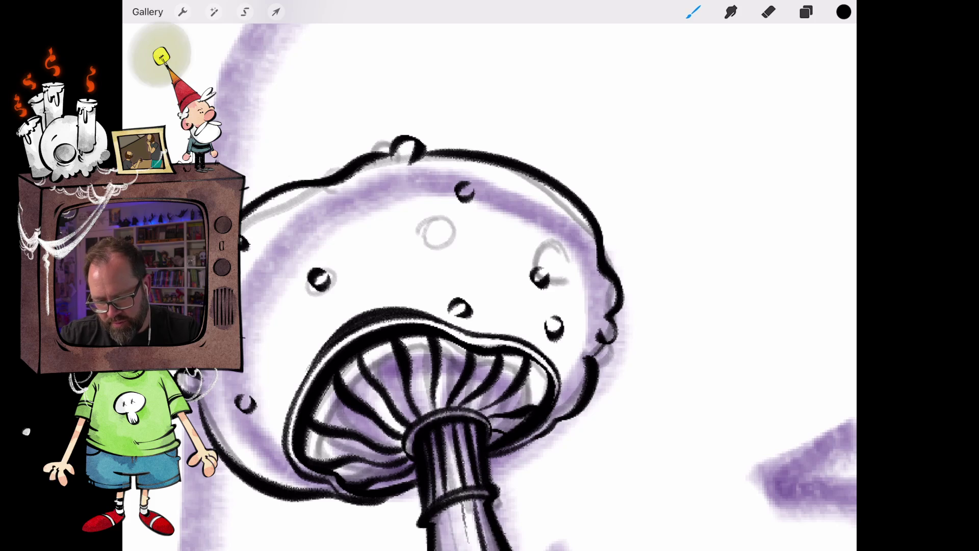
pyautogui.scroll(-5, 490, 275)
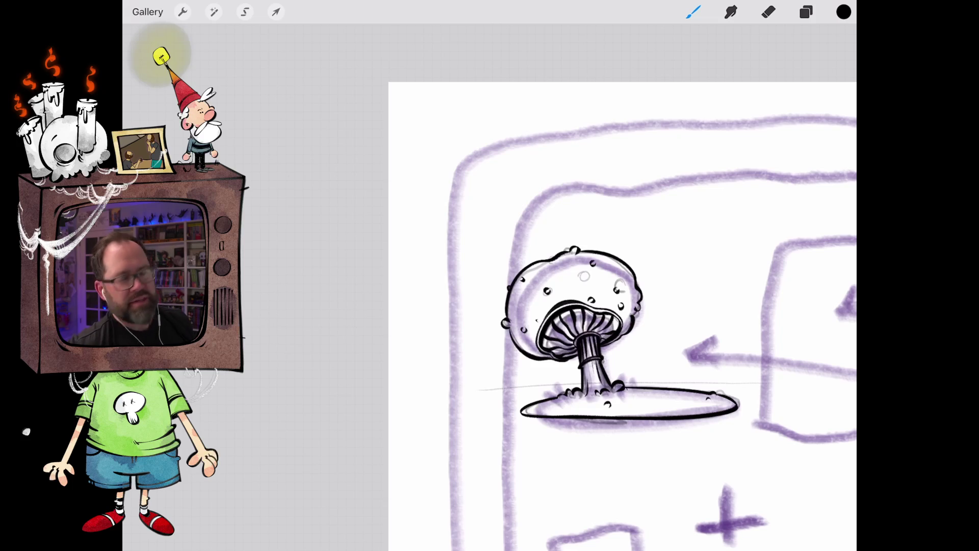
# - Show the Layers panel and make the upper Layer 3 the active layer
pyautogui.scroll(-5, 622, 316)
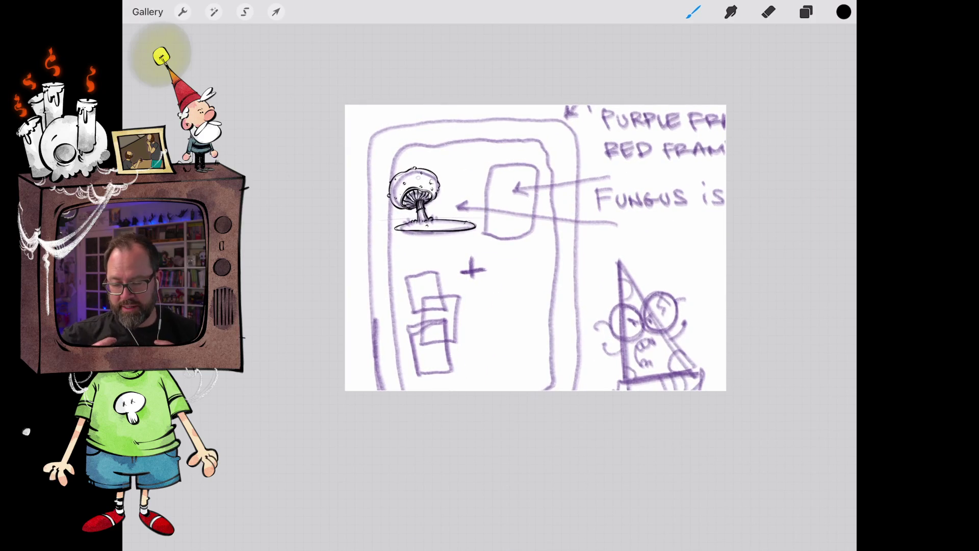
pyautogui.scroll(5, 423, 204)
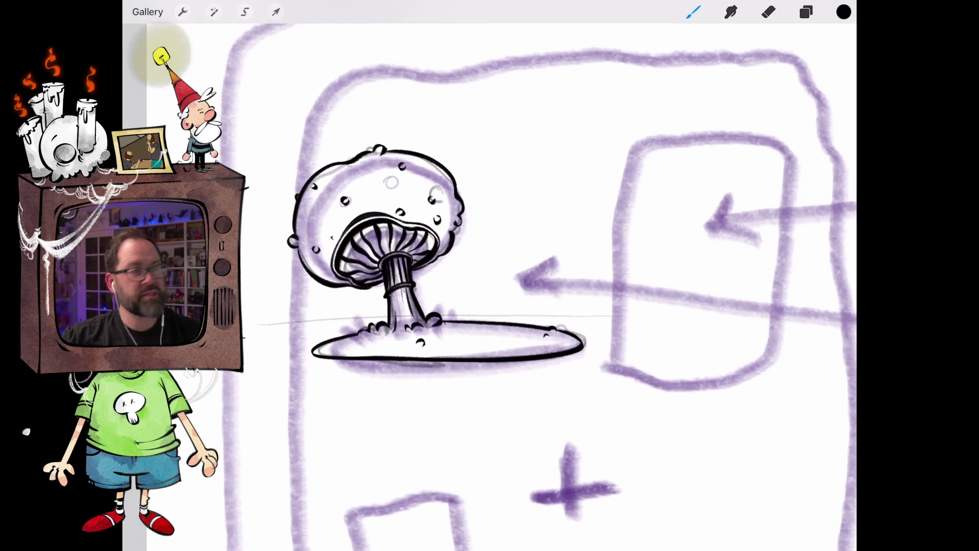
pyautogui.scroll(-5, 509, 244)
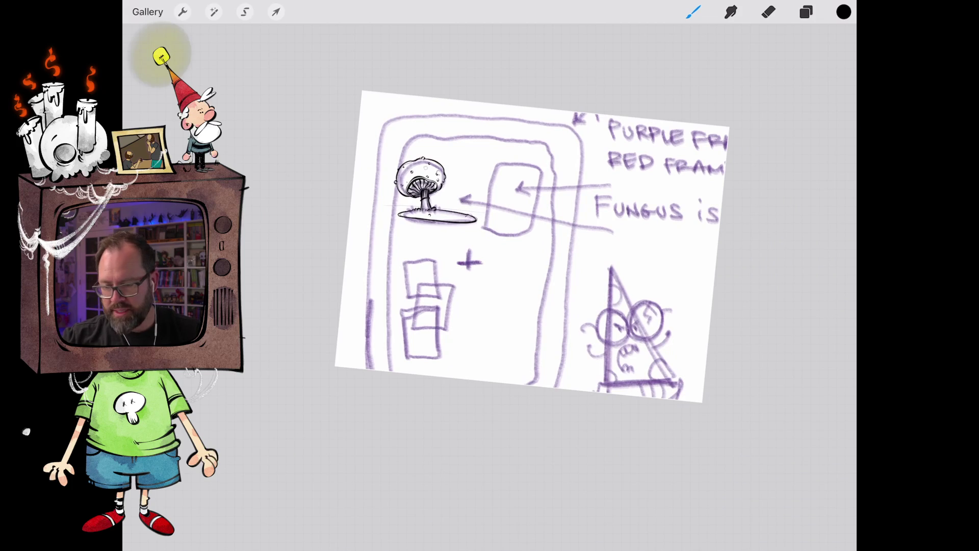
pyautogui.click(244, 12)
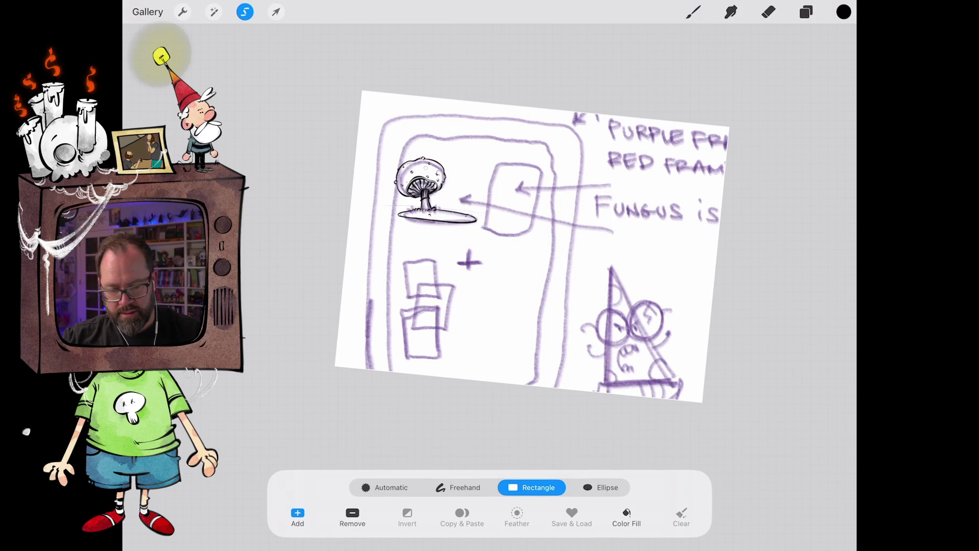
pyautogui.click(805, 12)
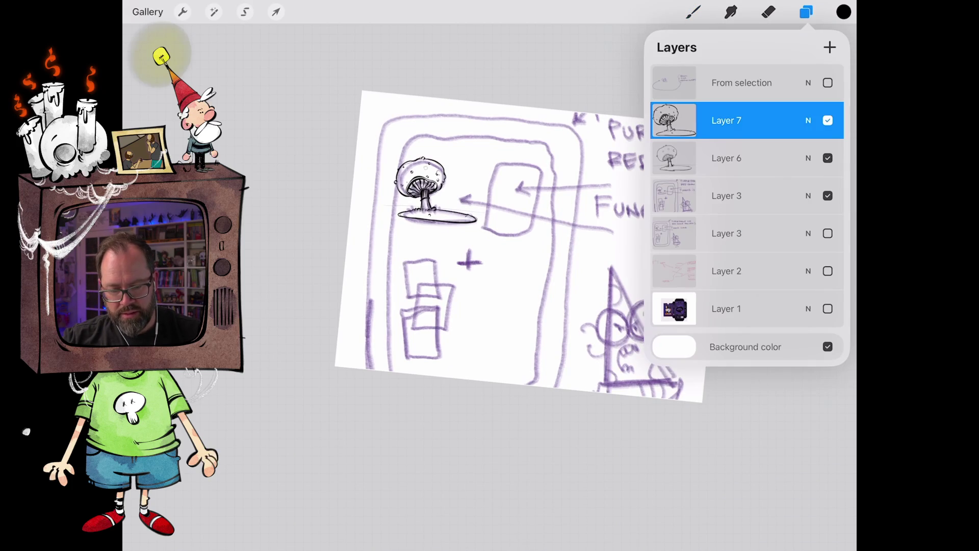
pyautogui.click(734, 196)
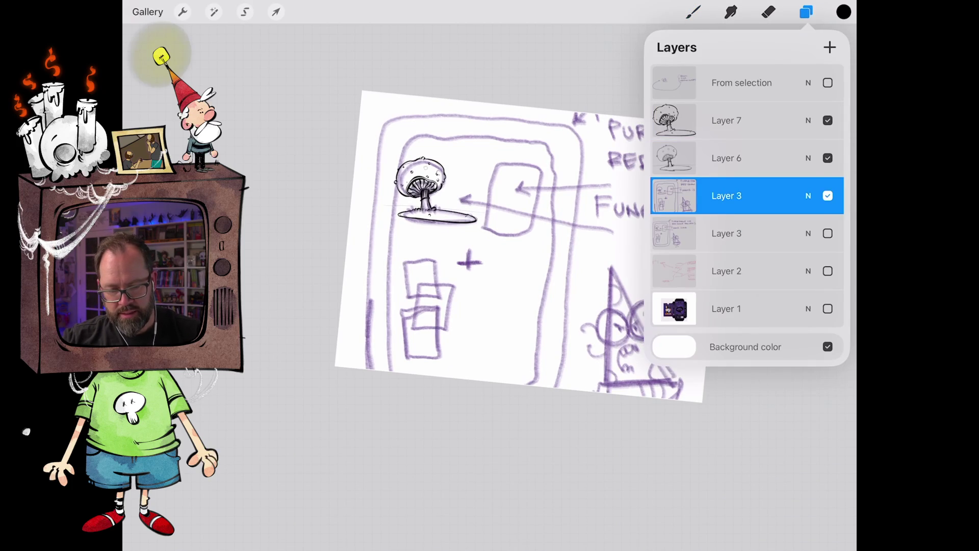
# - Hide Layers 6 and 7 and the upper Layer 3 rough, showing the lower Layer 3 sketch
pyautogui.click(827, 158)
pyautogui.click(828, 120)
pyautogui.click(827, 120)
pyautogui.click(827, 120)
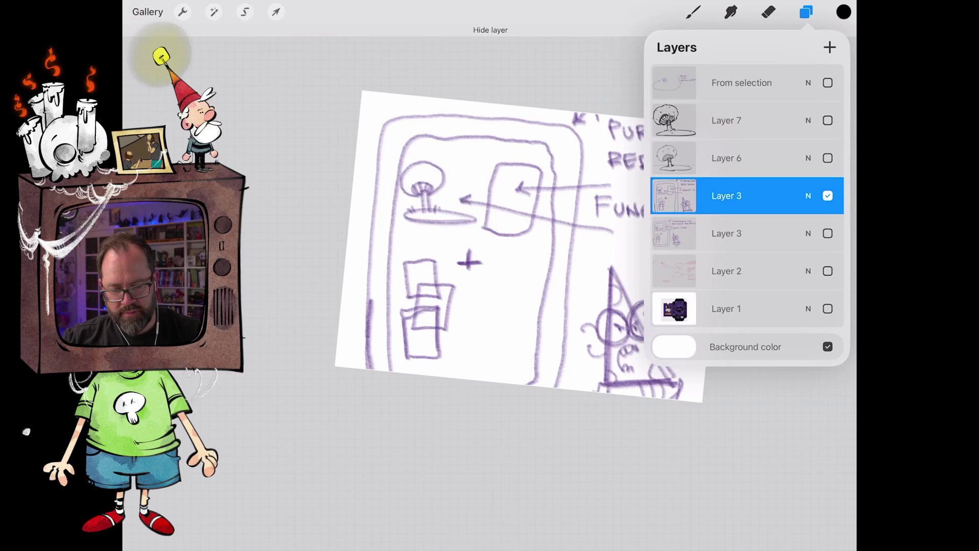
pyautogui.click(827, 196)
pyautogui.click(828, 232)
pyautogui.click(806, 12)
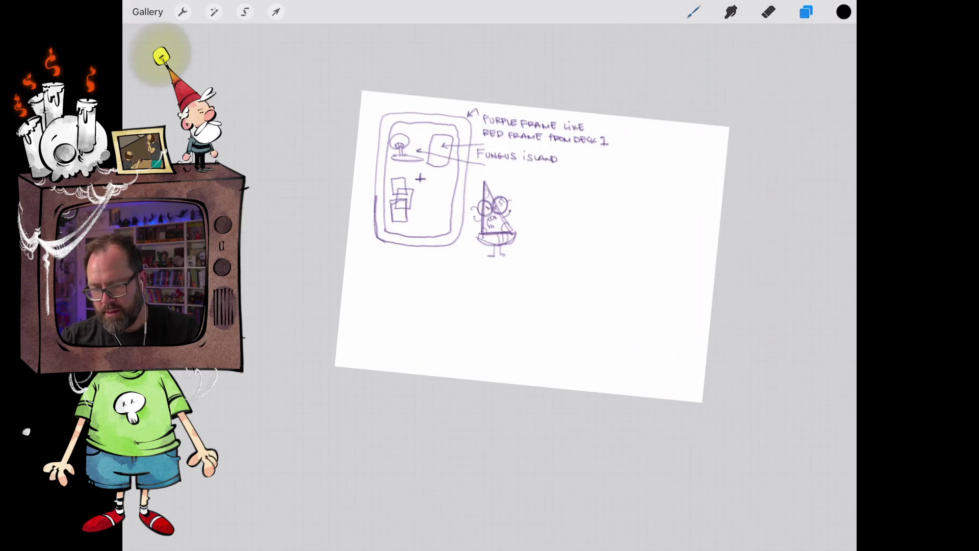
# - Rectangle-select the little wizard and make the visible lower Layer 3 active
pyautogui.click(244, 11)
pyautogui.moveTo(515, 274)
pyautogui.mouseDown()
pyautogui.moveTo(449, 174)
pyautogui.moveTo(556, 283)
pyautogui.mouseUp()
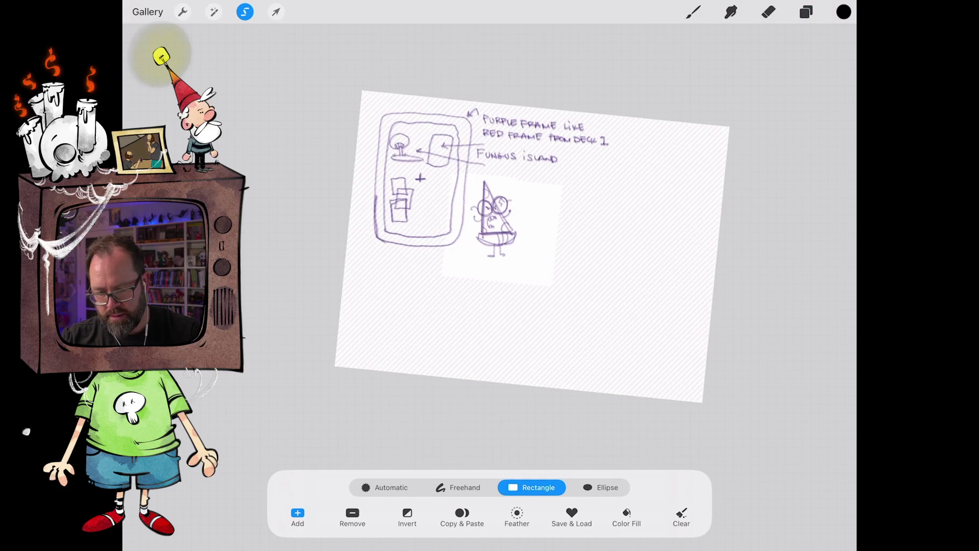
pyautogui.click(692, 12)
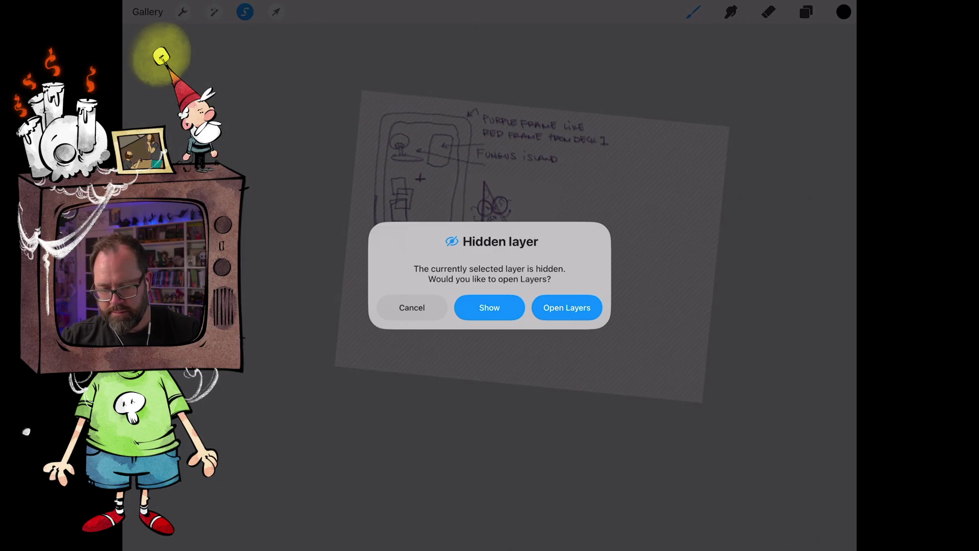
pyautogui.click(567, 307)
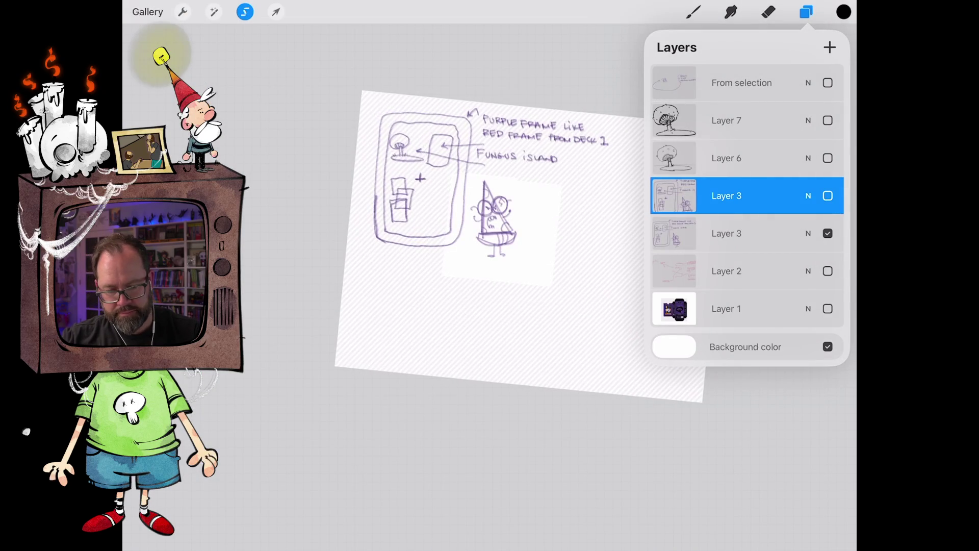
pyautogui.click(726, 233)
# - Scale the wizard sketch up, move it down onto the page, and add empty Layer 8
pyautogui.click(275, 12)
pyautogui.moveTo(520, 174)
pyautogui.mouseDown()
pyautogui.moveTo(550, 135)
pyautogui.moveTo(671, 38)
pyautogui.mouseUp()
pyautogui.moveTo(550, 169)
pyautogui.mouseDown()
pyautogui.moveTo(530, 236)
pyautogui.moveTo(546, 273)
pyautogui.mouseUp()
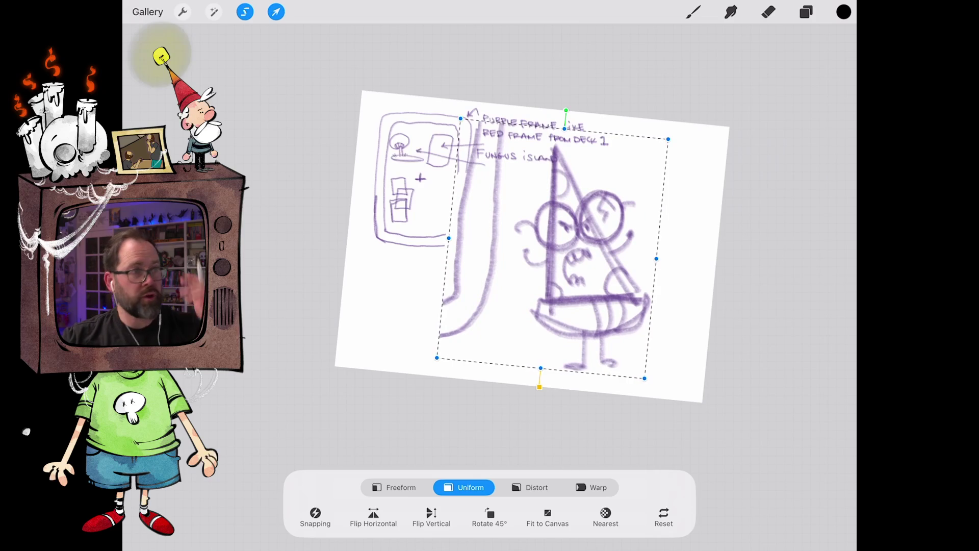
pyautogui.click(806, 12)
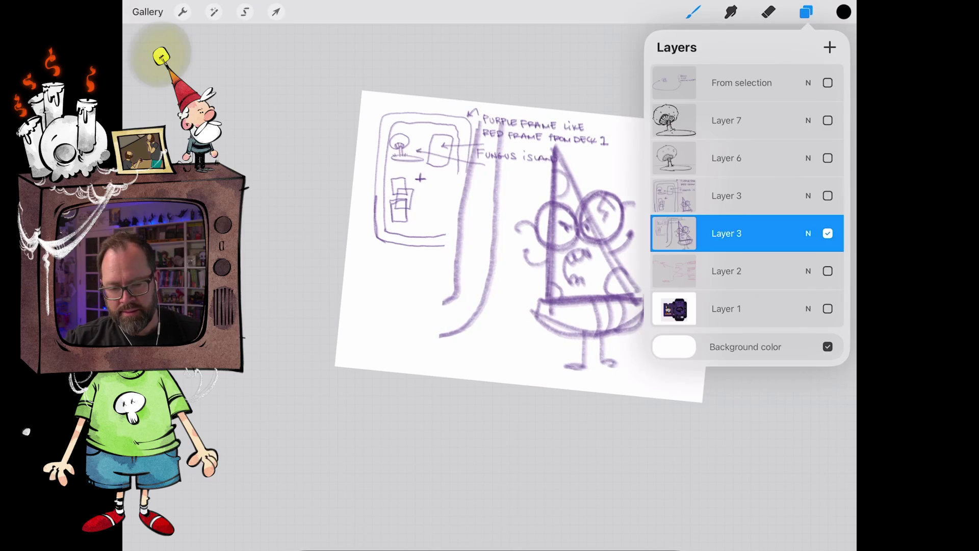
pyautogui.click(829, 47)
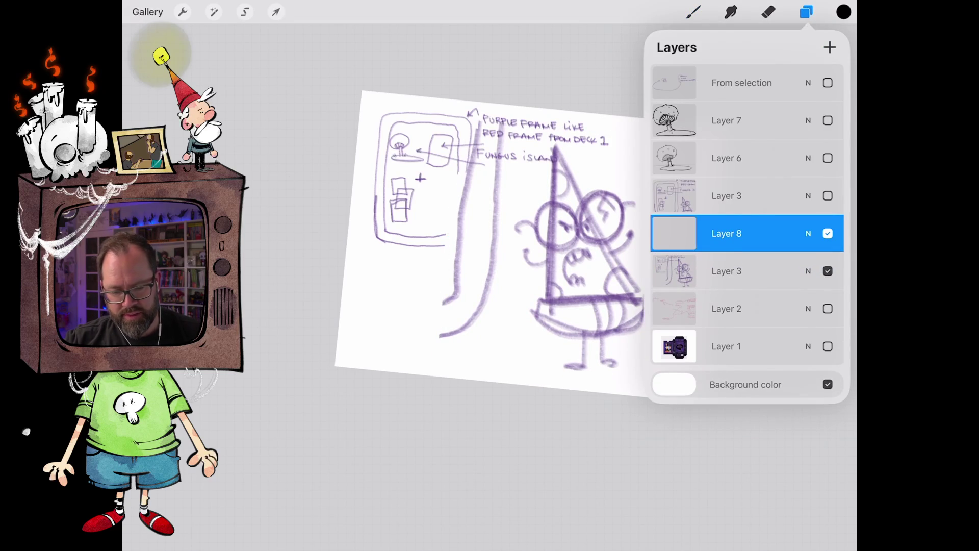
# - Lower the enlarged sketch layer's opacity to about 70%
pyautogui.click(808, 271)
pyautogui.moveTo(836, 315)
pyautogui.mouseDown()
pyautogui.moveTo(765, 315)
pyautogui.moveTo(780, 316)
pyautogui.mouseUp()
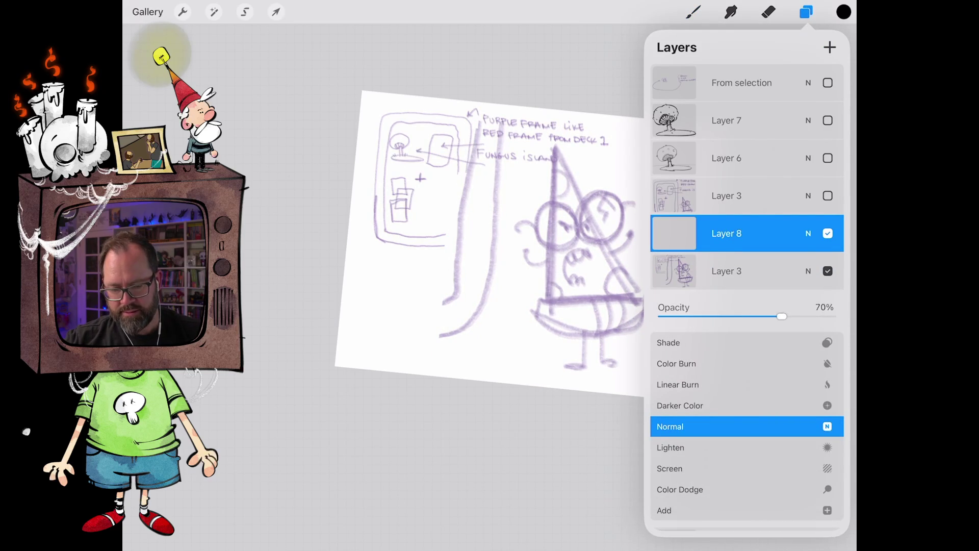
pyautogui.click(808, 271)
pyautogui.click(806, 11)
# - Ink the left and right glasses lenses as clean black circles snapped with the Circle shape
pyautogui.click(693, 12)
pyautogui.scroll(5, 490, 275)
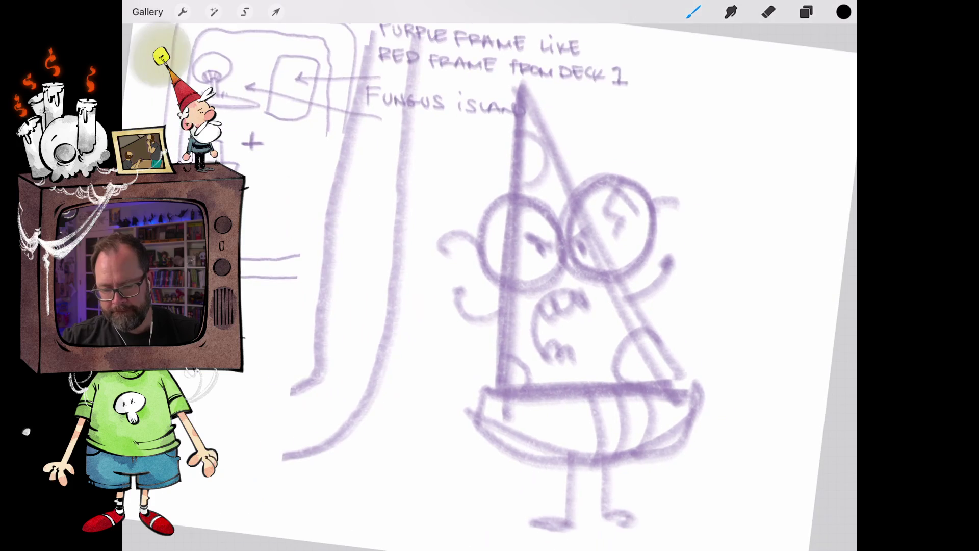
pyautogui.moveTo(538, 200)
pyautogui.mouseDown()
pyautogui.moveTo(516, 200)
pyautogui.moveTo(476, 293)
pyautogui.moveTo(553, 273)
pyautogui.mouseUp()
pyautogui.hotkey('ctrl', 'z')
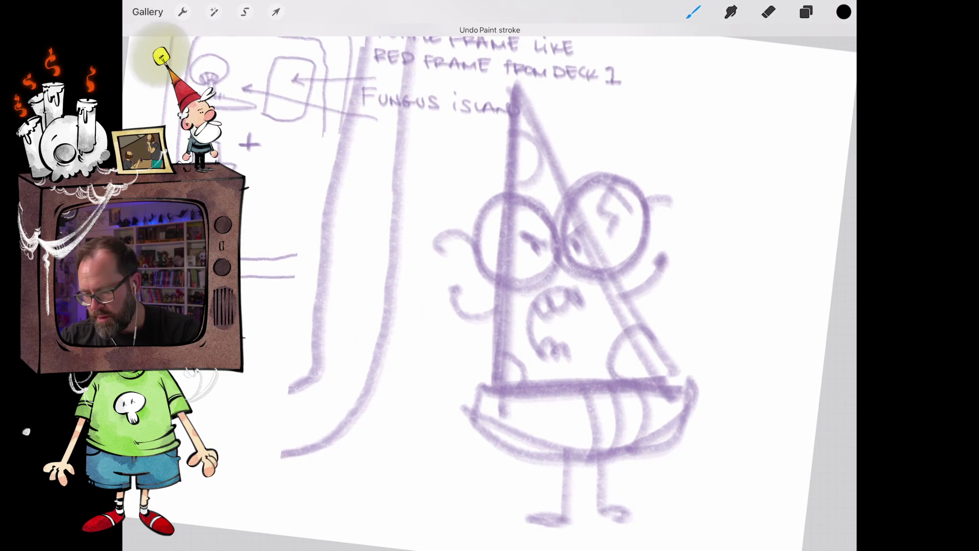
pyautogui.moveTo(538, 199)
pyautogui.mouseDown()
pyautogui.moveTo(502, 199)
pyautogui.moveTo(505, 295)
pyautogui.moveTo(561, 224)
pyautogui.moveTo(533, 200)
pyautogui.mouseUp()
pyautogui.moveTo(632, 187)
pyautogui.mouseDown()
pyautogui.moveTo(565, 249)
pyautogui.moveTo(653, 236)
pyautogui.moveTo(632, 182)
pyautogui.moveTo(619, 176)
pyautogui.mouseUp()
pyautogui.click(488, 32)
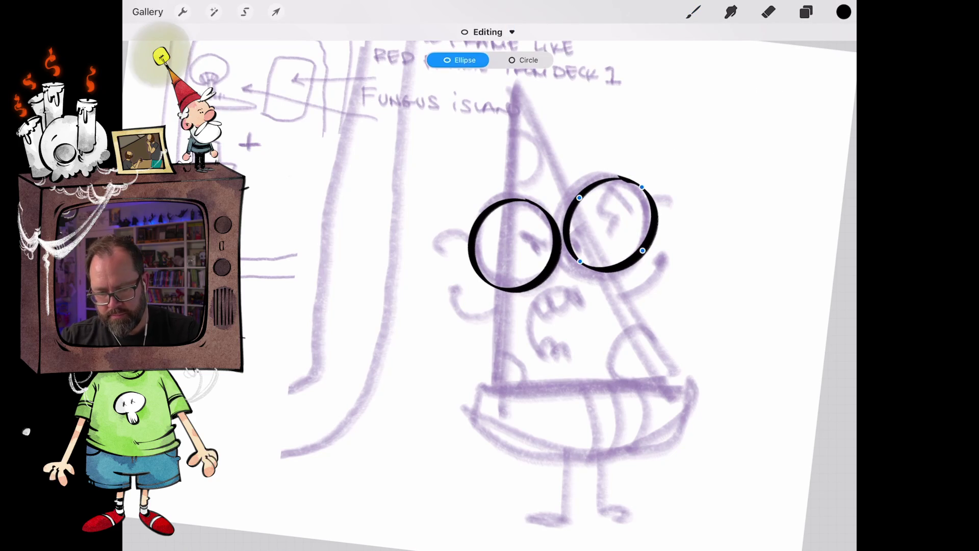
pyautogui.click(524, 59)
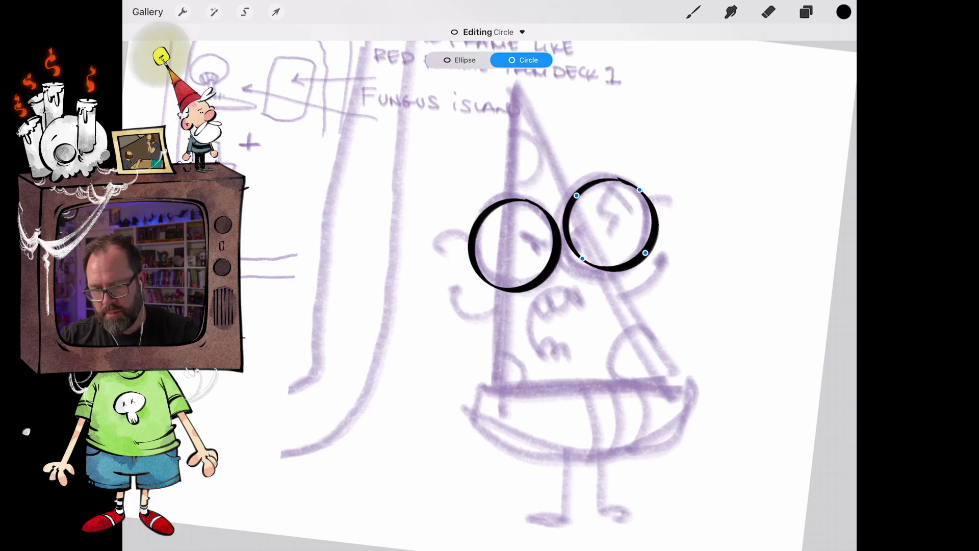
pyautogui.click(693, 11)
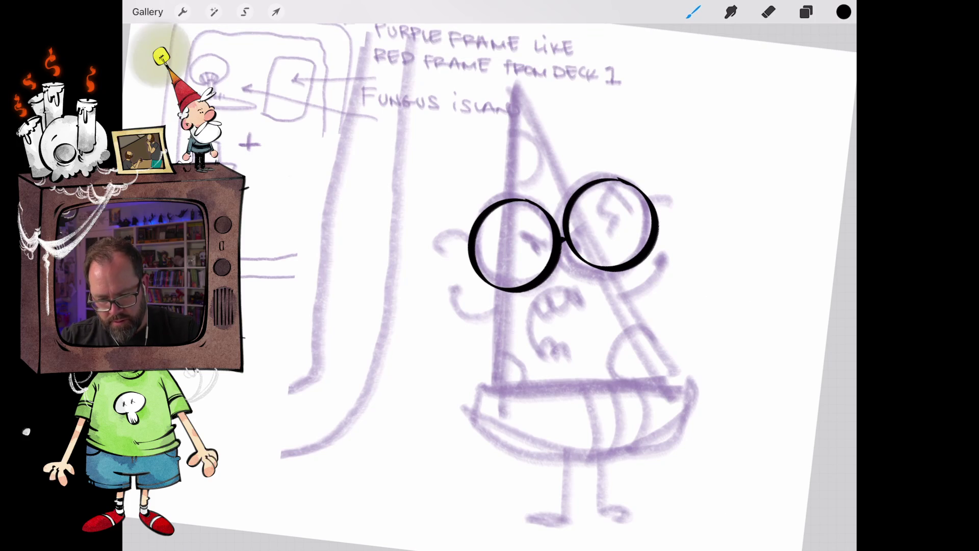
pyautogui.scroll(-3, 489, 275)
pyautogui.scroll(3, 490, 275)
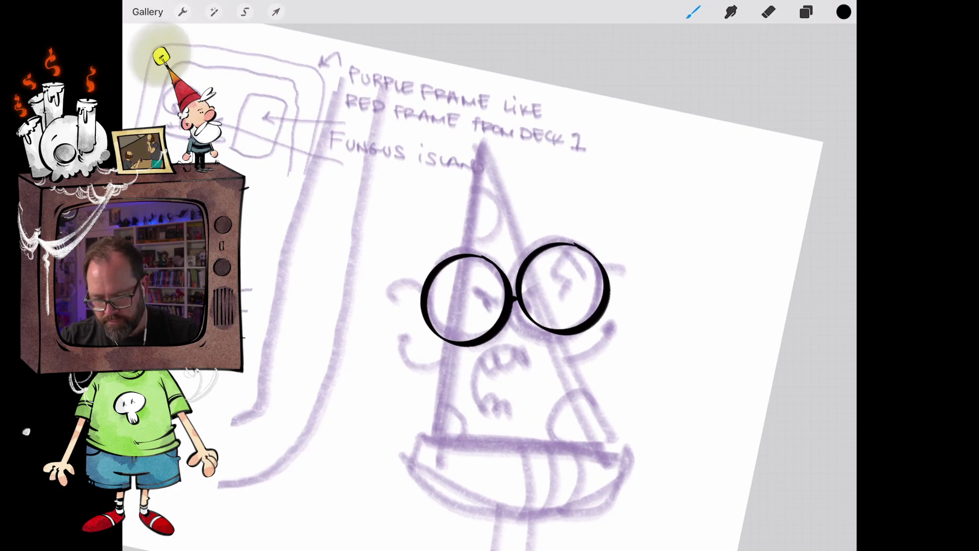
# - Ink the hat's left and right edges and its drooping hooked tip, redoing rough hook strokes
pyautogui.moveTo(428, 437); pyautogui.dragTo(481, 147)
pyautogui.moveTo(447, 187)
pyautogui.mouseDown()
pyautogui.moveTo(432, 204)
pyautogui.moveTo(416, 190)
pyautogui.moveTo(423, 146)
pyautogui.moveTo(491, 133)
pyautogui.mouseUp()
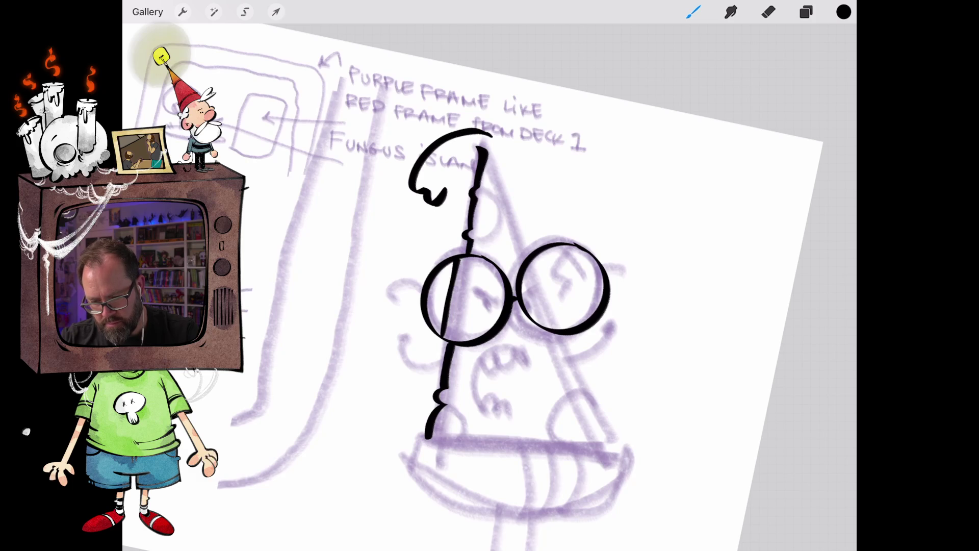
pyautogui.hotkey('ctrl', 'z')
pyautogui.moveTo(513, 249); pyautogui.dragTo(488, 272)
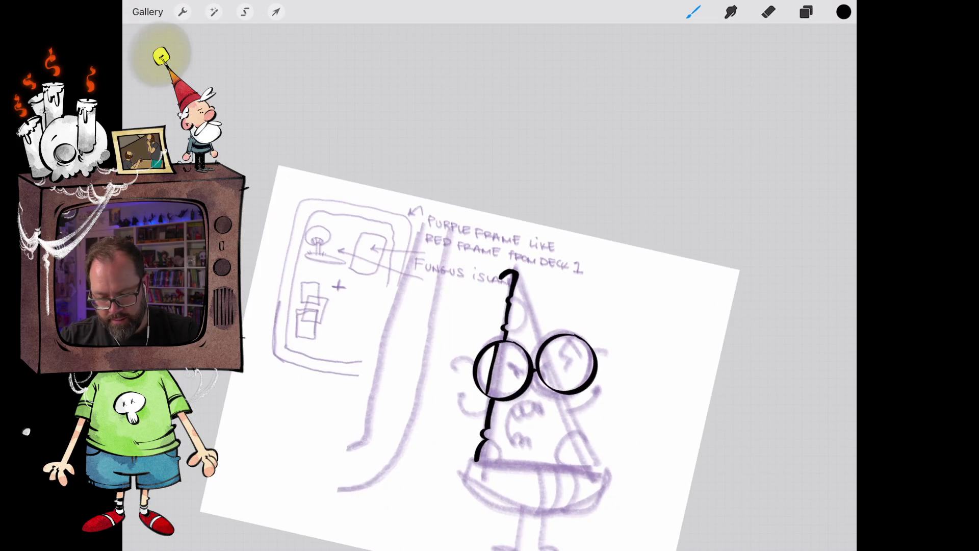
pyautogui.hotkey('ctrl', 'z')
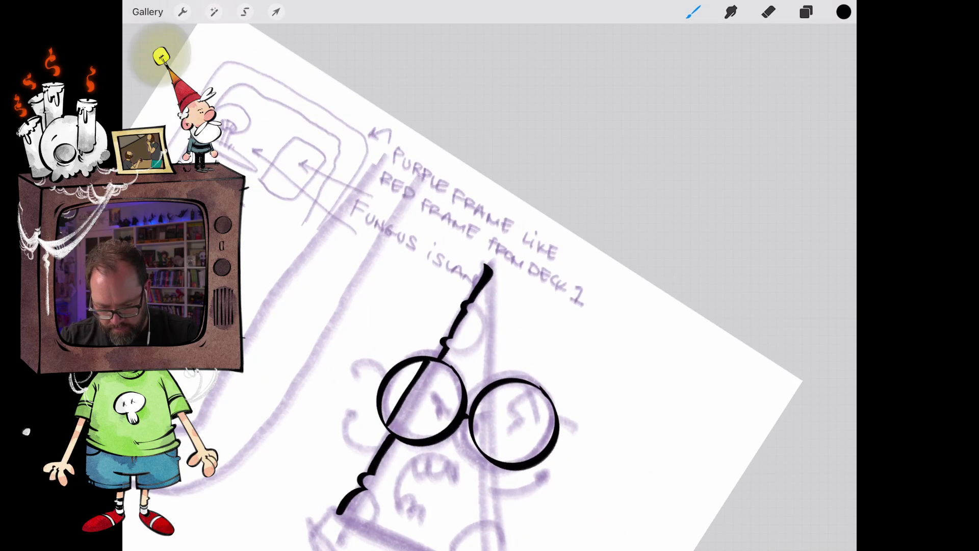
pyautogui.moveTo(504, 377)
pyautogui.mouseDown()
pyautogui.moveTo(493, 360)
pyautogui.moveTo(502, 264)
pyautogui.moveTo(492, 250)
pyautogui.mouseUp()
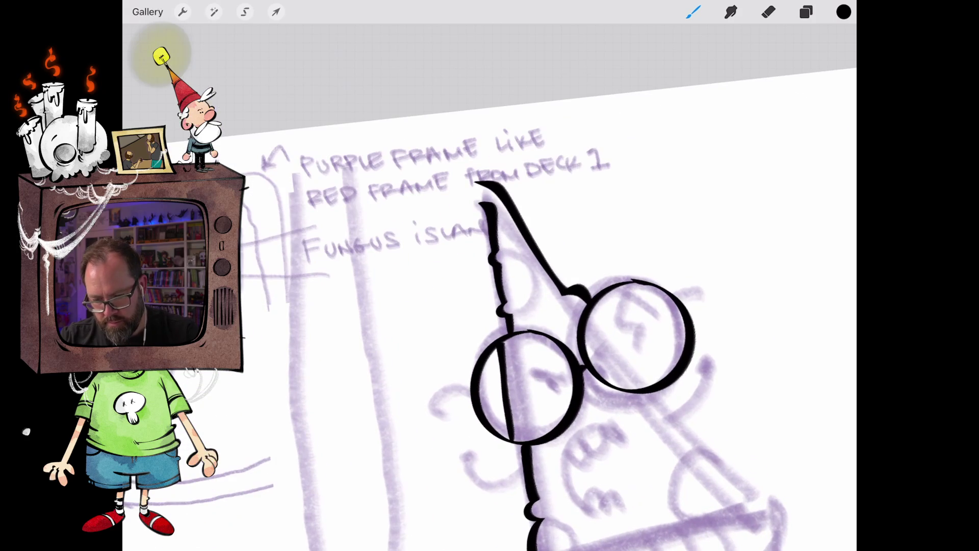
pyautogui.moveTo(484, 187)
pyautogui.mouseDown()
pyautogui.moveTo(450, 207)
pyautogui.moveTo(433, 288)
pyautogui.moveTo(476, 235)
pyautogui.moveTo(482, 205)
pyautogui.moveTo(484, 216)
pyautogui.mouseUp()
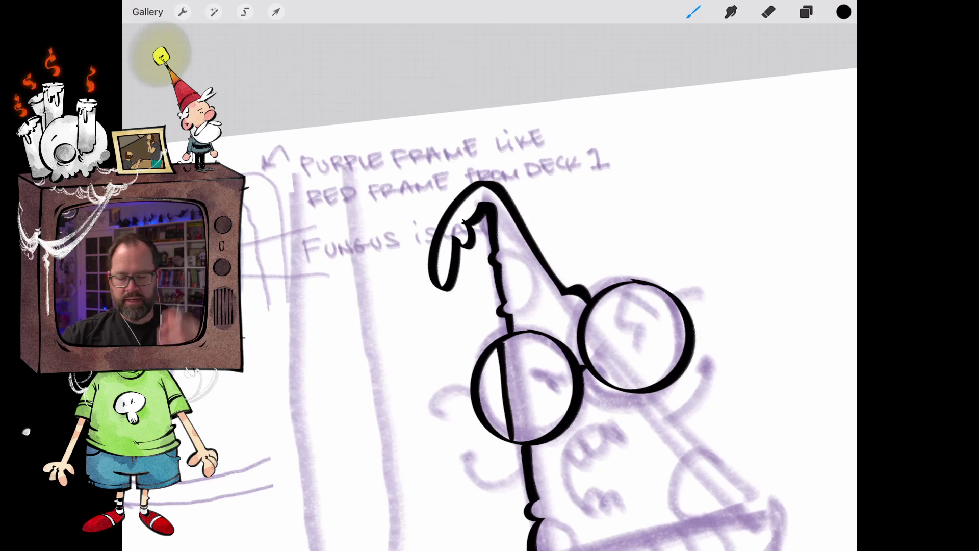
pyautogui.scroll(-5, 510, 332)
pyautogui.scroll(5, 561, 331)
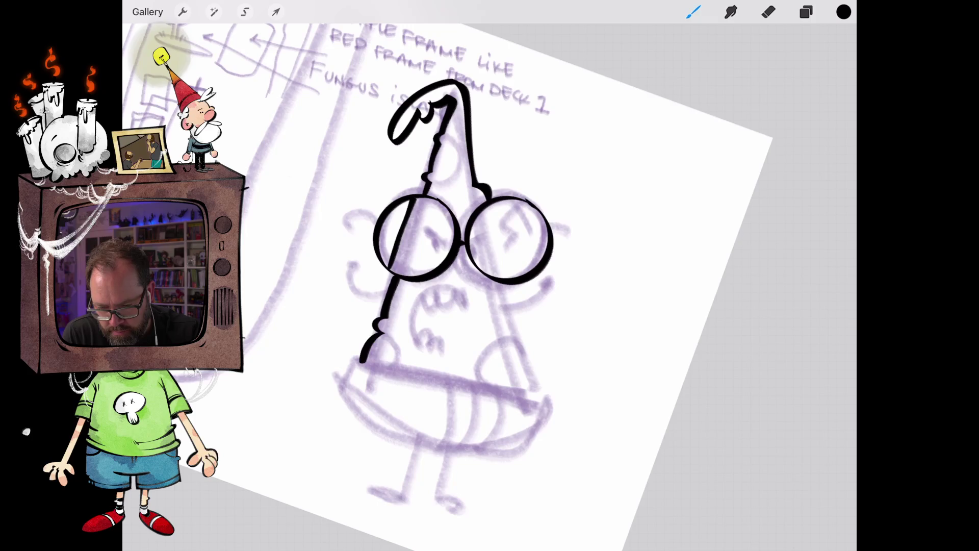
pyautogui.moveTo(482, 209)
pyautogui.mouseDown()
pyautogui.moveTo(516, 303)
pyautogui.moveTo(509, 320)
pyautogui.moveTo(551, 401)
pyautogui.mouseUp()
pyautogui.moveTo(463, 239)
pyautogui.mouseDown()
pyautogui.moveTo(481, 229)
pyautogui.moveTo(437, 186)
pyautogui.moveTo(448, 193)
pyautogui.mouseUp()
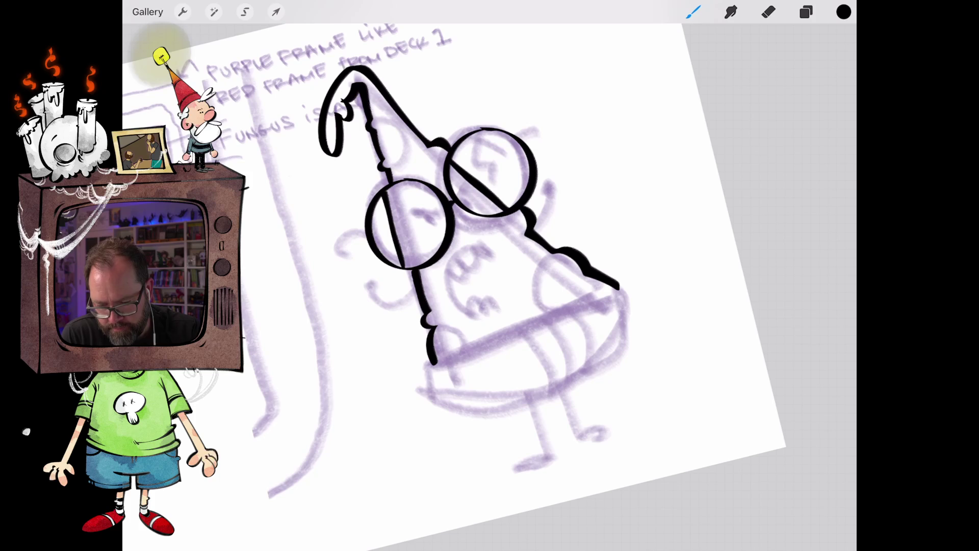
# - Ink the wide band along the hat's bottom and extend the left edge down to meet it
pyautogui.moveTo(619, 283)
pyautogui.mouseDown()
pyautogui.moveTo(648, 305)
pyautogui.moveTo(646, 350)
pyautogui.moveTo(612, 363)
pyautogui.mouseUp()
pyautogui.moveTo(433, 360)
pyautogui.mouseDown()
pyautogui.moveTo(426, 411)
pyautogui.moveTo(438, 417)
pyautogui.mouseUp()
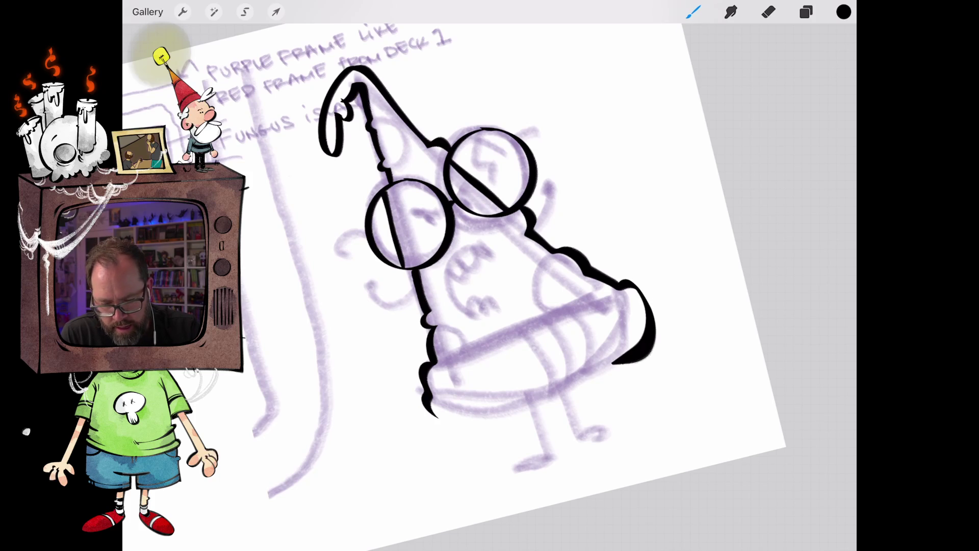
pyautogui.moveTo(613, 362)
pyautogui.mouseDown()
pyautogui.moveTo(463, 426)
pyautogui.moveTo(424, 408)
pyautogui.mouseUp()
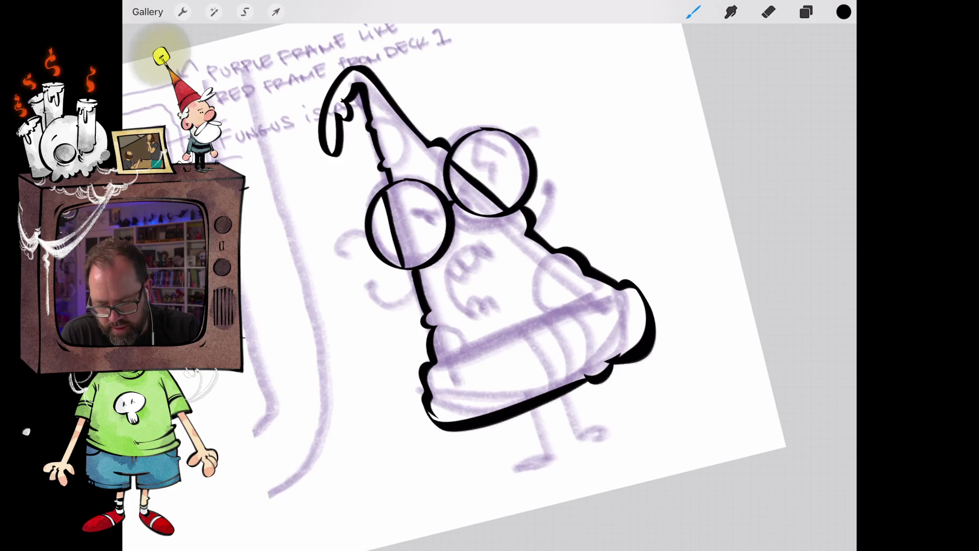
pyautogui.moveTo(620, 286); pyautogui.dragTo(421, 368)
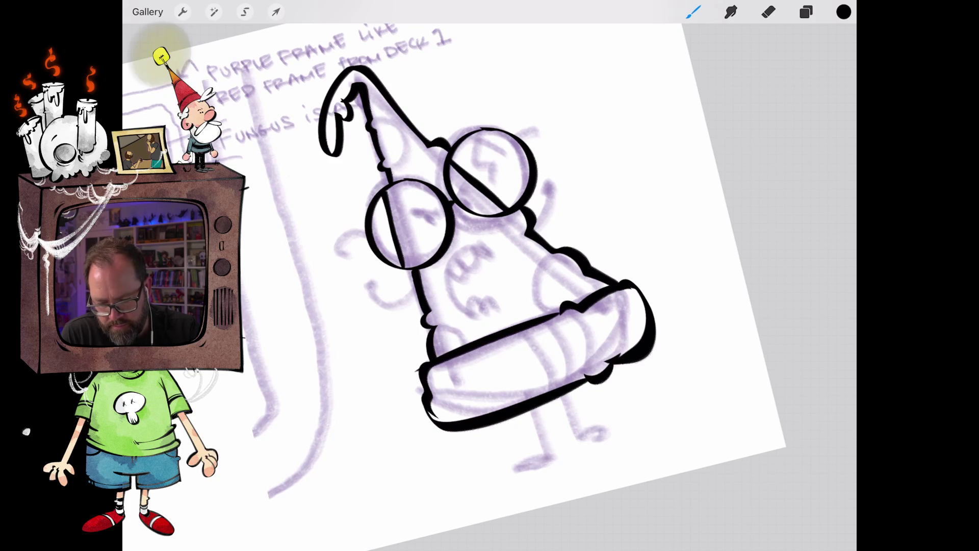
pyautogui.click(768, 12)
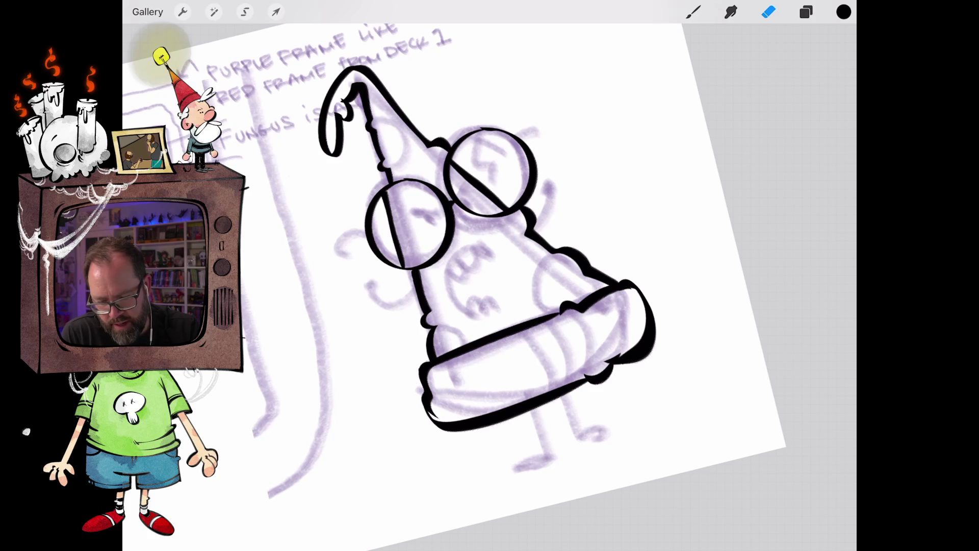
# - Ink a bulge on the hat's left edge and an arched hand over the brim's right side
pyautogui.scroll(3, 490, 285)
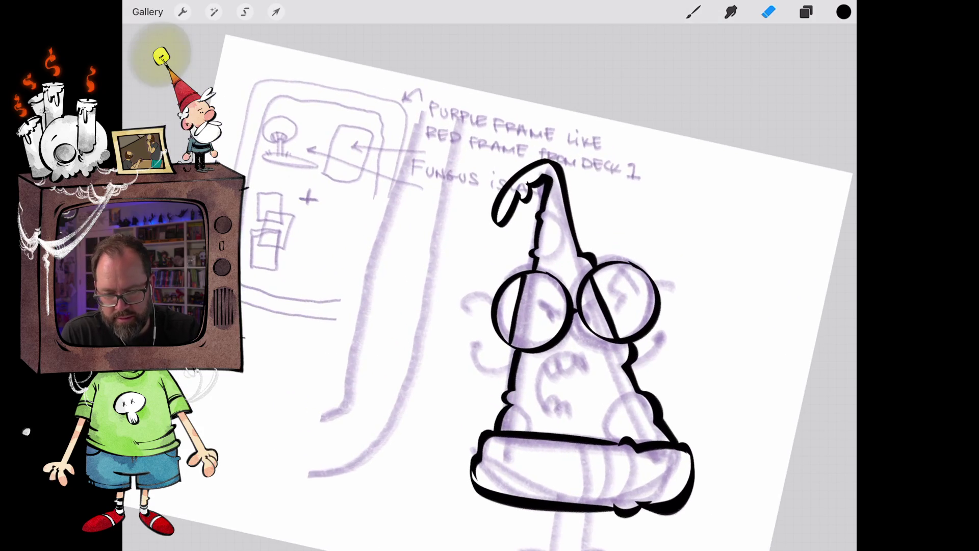
pyautogui.click(693, 11)
pyautogui.click(693, 12)
pyautogui.scroll(3, 490, 286)
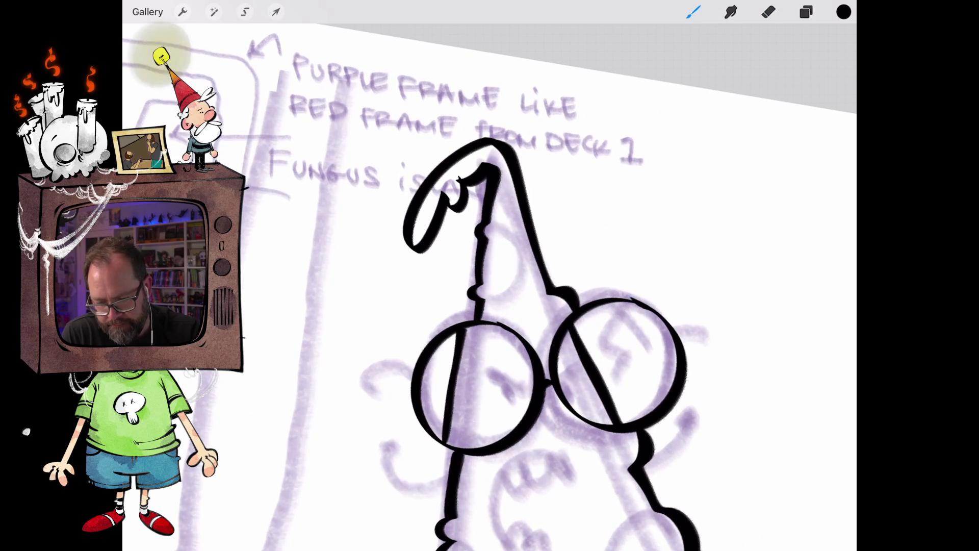
pyautogui.moveTo(490, 224)
pyautogui.mouseDown()
pyautogui.moveTo(516, 244)
pyautogui.moveTo(515, 299)
pyautogui.moveTo(483, 310)
pyautogui.mouseUp()
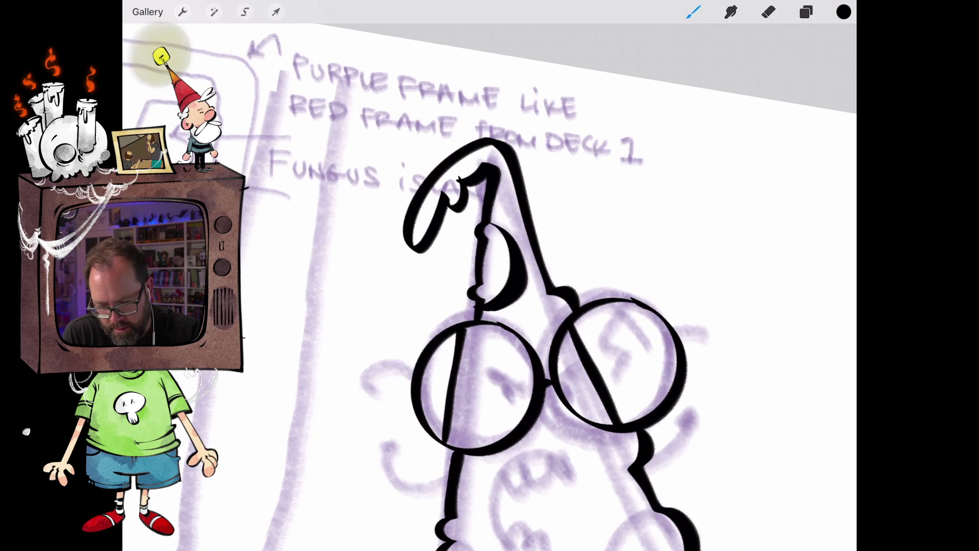
pyautogui.scroll(-5, 490, 286)
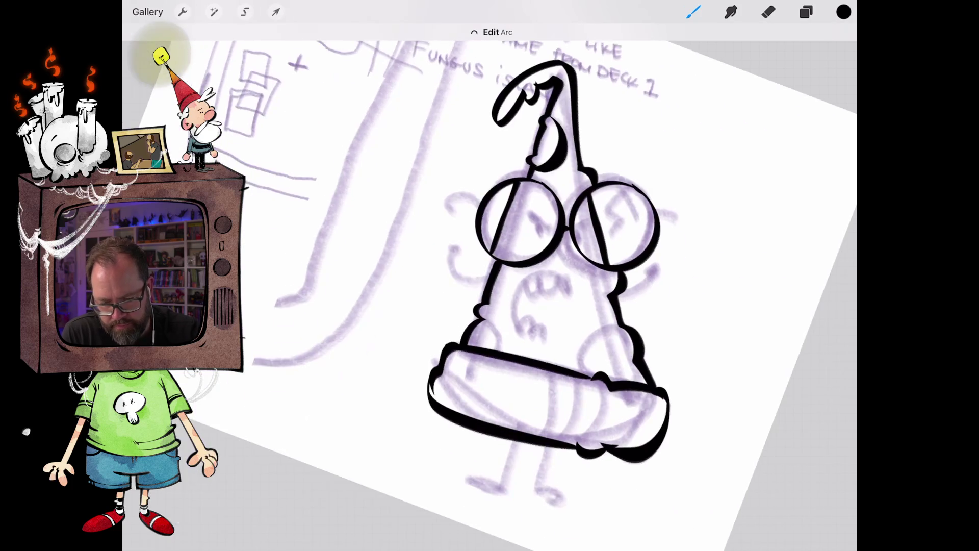
pyautogui.moveTo(589, 295); pyautogui.dragTo(551, 382)
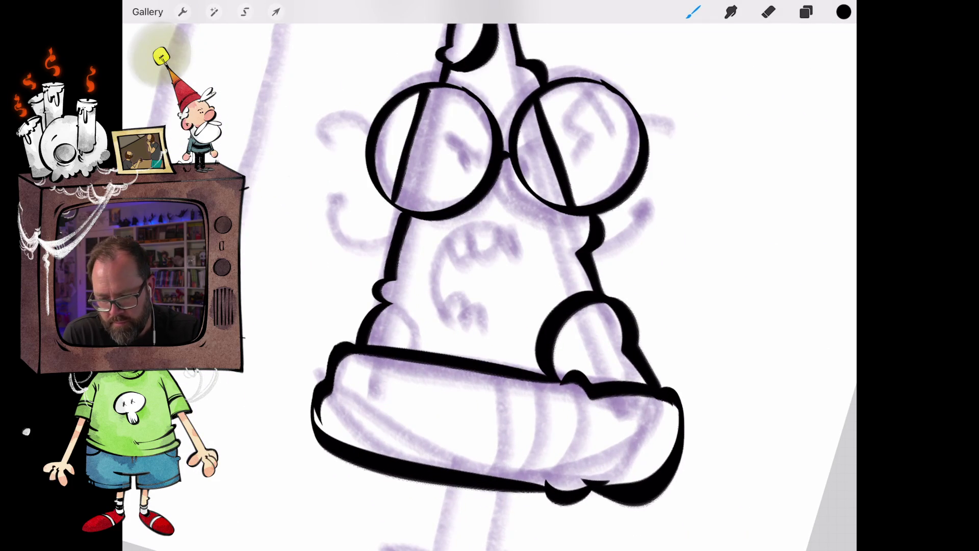
# - Draw the jagged open mouth with upper and lower teeth and its left outline
pyautogui.moveTo(440, 245)
pyautogui.mouseDown()
pyautogui.moveTo(479, 253)
pyautogui.moveTo(490, 231)
pyautogui.moveTo(511, 232)
pyautogui.mouseUp()
pyautogui.moveTo(444, 313)
pyautogui.mouseDown()
pyautogui.moveTo(468, 306)
pyautogui.moveTo(479, 326)
pyautogui.moveTo(507, 336)
pyautogui.mouseUp()
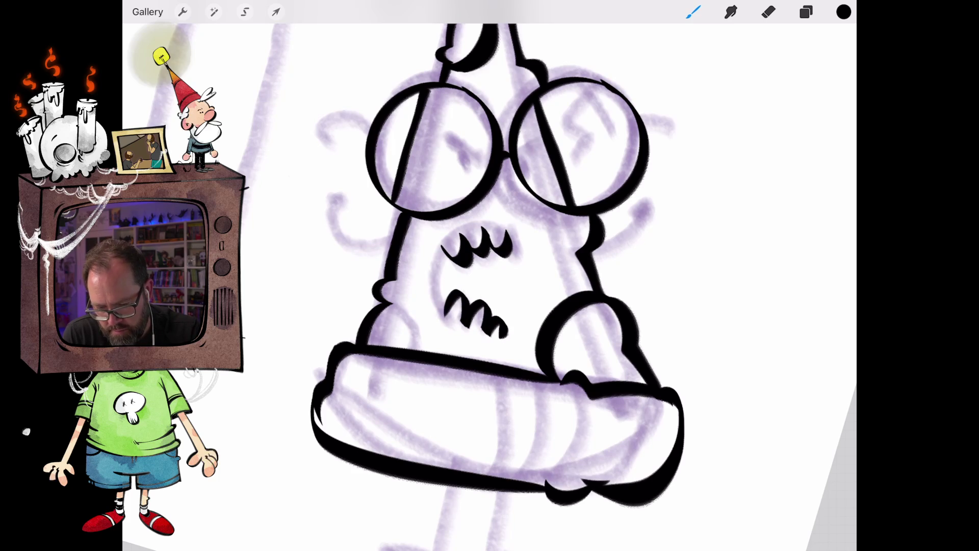
pyautogui.moveTo(478, 298); pyautogui.dragTo(482, 248)
pyautogui.moveTo(447, 321)
pyautogui.mouseDown()
pyautogui.moveTo(428, 280)
pyautogui.moveTo(472, 228)
pyautogui.mouseUp()
# - Add a thumb-like hand on the lower left and small sweat drops around the face
pyautogui.moveTo(383, 306)
pyautogui.mouseDown()
pyautogui.moveTo(418, 311)
pyautogui.moveTo(441, 352)
pyautogui.mouseUp()
pyautogui.moveTo(540, 235)
pyautogui.mouseDown()
pyautogui.moveTo(542, 266)
pyautogui.moveTo(558, 257)
pyautogui.moveTo(550, 222)
pyautogui.mouseUp()
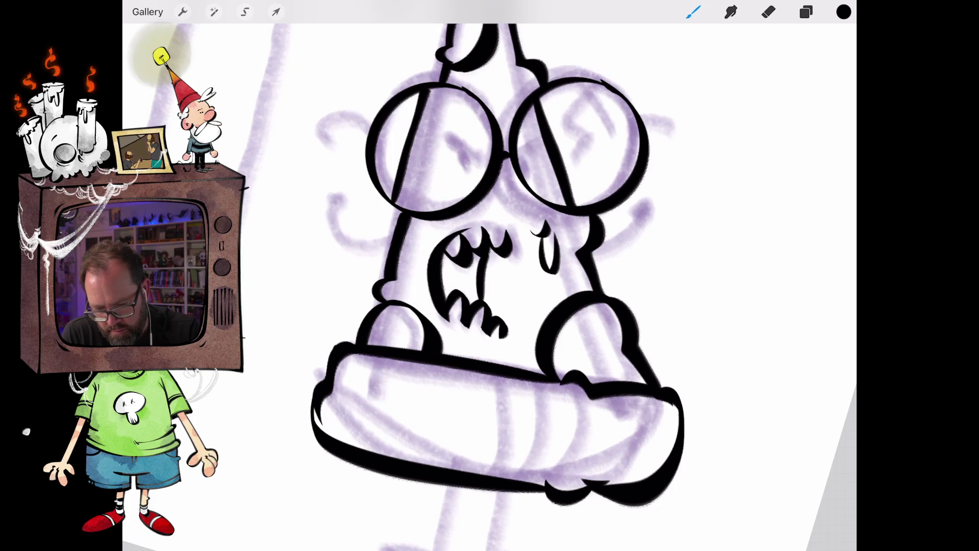
pyautogui.scroll(-5, 489, 275)
pyautogui.scroll(4, 489, 275)
pyautogui.moveTo(498, 254)
pyautogui.mouseDown()
pyautogui.moveTo(505, 274)
pyautogui.moveTo(512, 254)
pyautogui.mouseUp()
pyautogui.moveTo(477, 167)
pyautogui.mouseDown()
pyautogui.moveTo(488, 171)
pyautogui.moveTo(486, 157)
pyautogui.mouseUp()
pyautogui.scroll(-3, 489, 276)
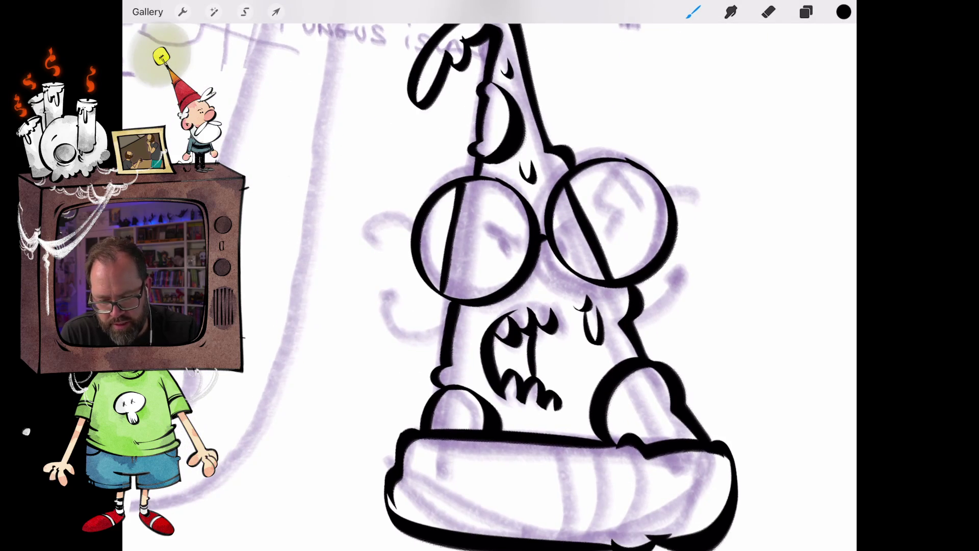
pyautogui.scroll(5, 490, 275)
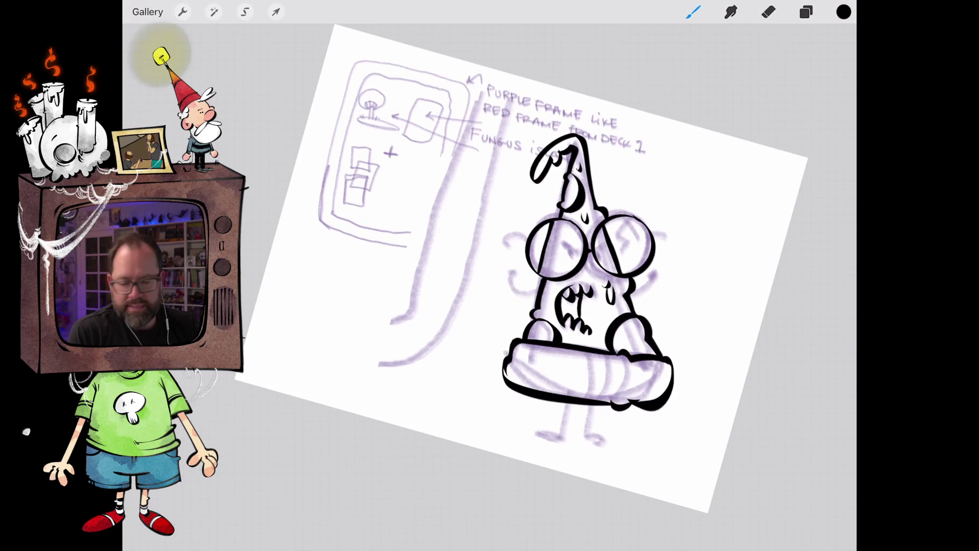
# - Close the face-to-brim gap and add fold lines across the brim from right to left
pyautogui.scroll(5, 458, 276)
pyautogui.moveTo(582, 307); pyautogui.dragTo(600, 326)
pyautogui.moveTo(607, 444); pyautogui.dragTo(622, 333)
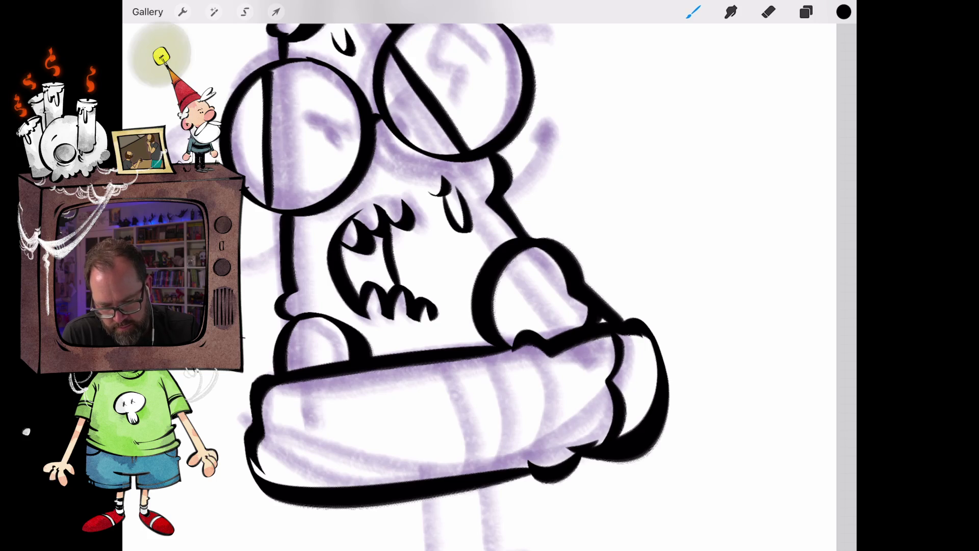
pyautogui.moveTo(561, 437); pyautogui.dragTo(580, 348)
pyautogui.moveTo(547, 412); pyautogui.dragTo(559, 354)
pyautogui.moveTo(482, 461)
pyautogui.mouseDown()
pyautogui.moveTo(489, 378)
pyautogui.moveTo(480, 356)
pyautogui.mouseUp()
pyautogui.moveTo(414, 454)
pyautogui.mouseDown()
pyautogui.moveTo(448, 451)
pyautogui.moveTo(399, 397)
pyautogui.moveTo(402, 366)
pyautogui.mouseUp()
pyautogui.moveTo(278, 482); pyautogui.dragTo(293, 380)
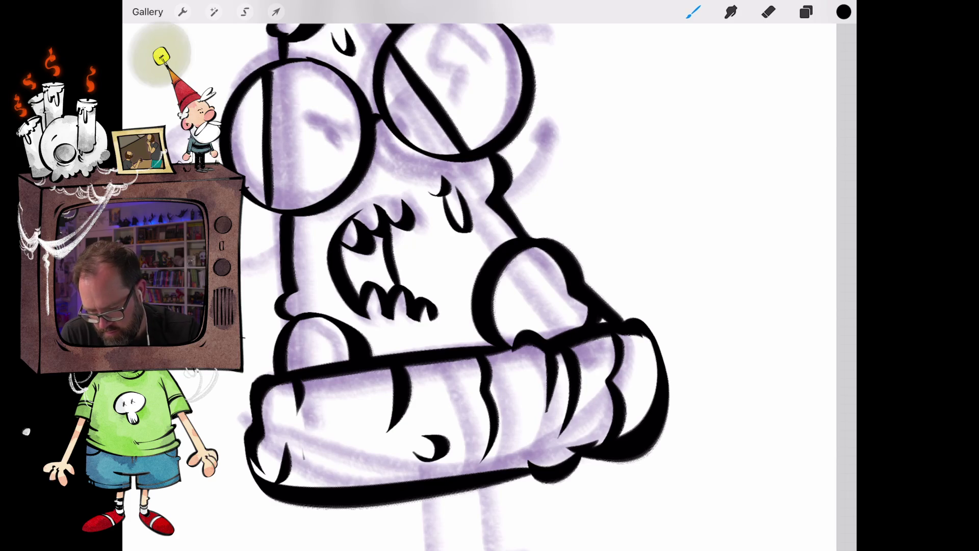
pyautogui.scroll(-5, 423, 285)
pyautogui.scroll(-3, 423, 301)
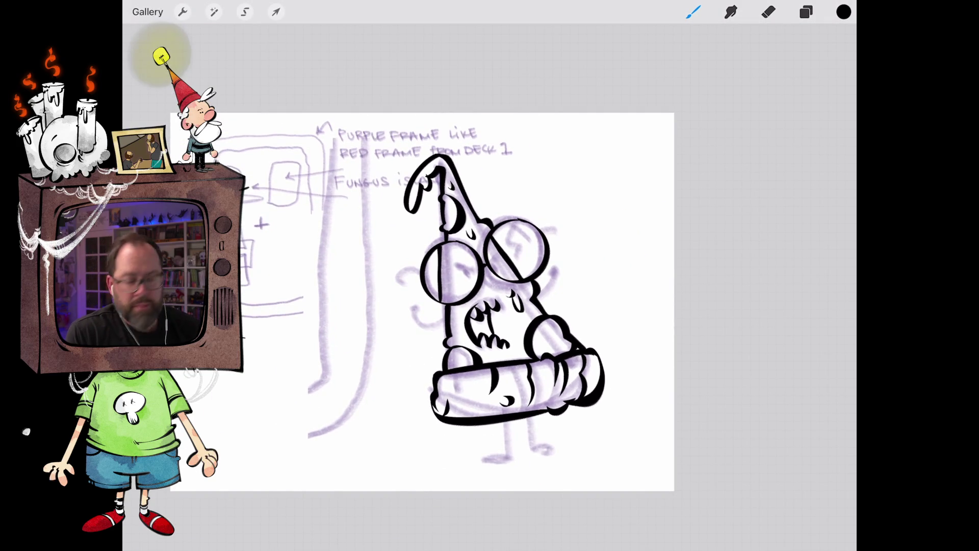
pyautogui.scroll(5, 484, 255)
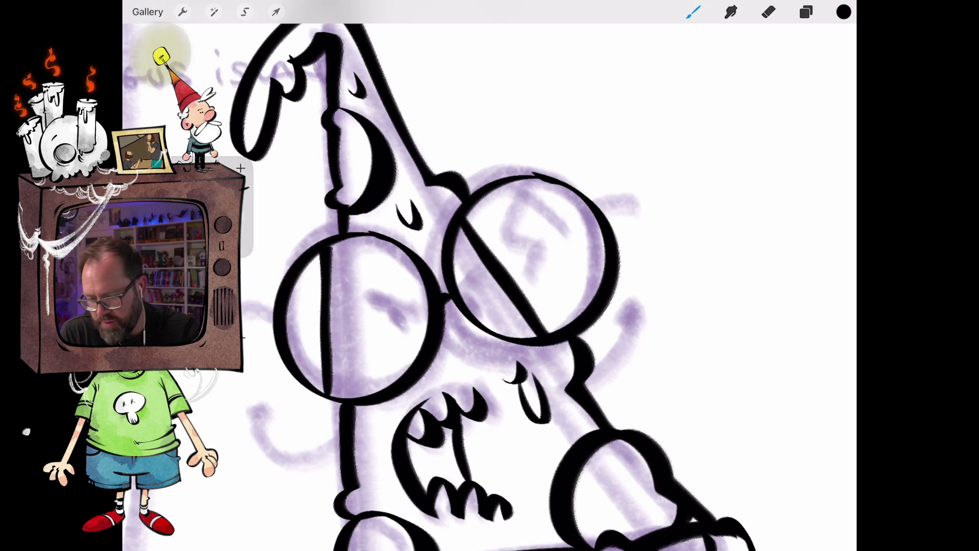
pyautogui.scroll(2, 459, 285)
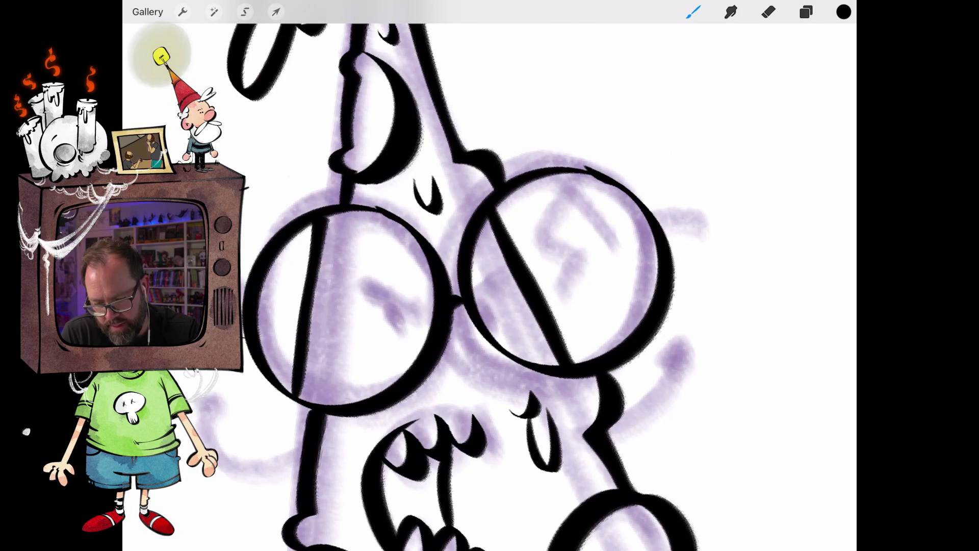
# - Draw solid pupils and angry slanted brows inside both lenses
pyautogui.moveTo(484, 298); pyautogui.dragTo(485, 306)
pyautogui.moveTo(486, 293); pyautogui.dragTo(494, 308)
pyautogui.moveTo(418, 317); pyautogui.dragTo(414, 325)
pyautogui.moveTo(497, 262)
pyautogui.mouseDown()
pyautogui.moveTo(482, 288)
pyautogui.moveTo(489, 285)
pyautogui.mouseUp()
pyautogui.moveTo(406, 301); pyautogui.dragTo(422, 310)
pyautogui.moveTo(380, 283); pyautogui.dragTo(425, 309)
pyautogui.scroll(-5, 489, 285)
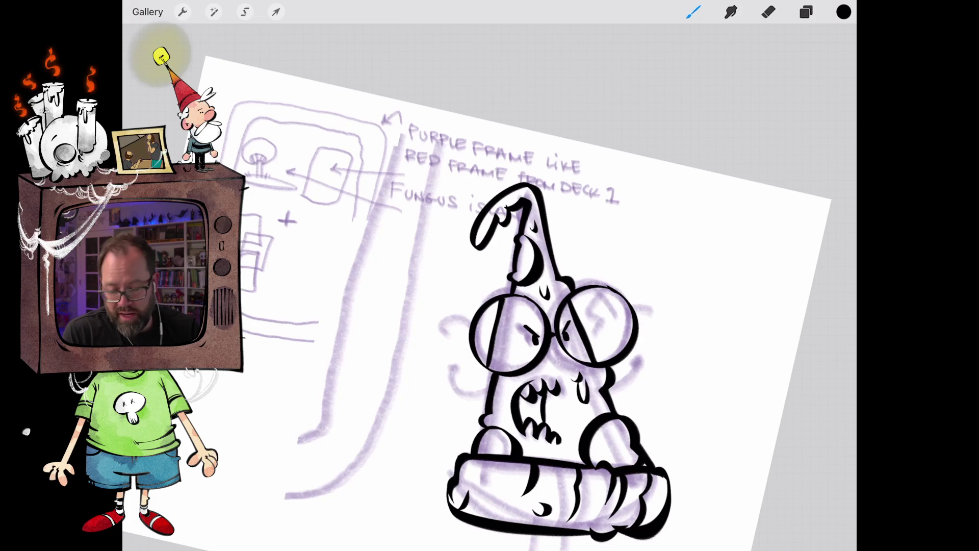
pyautogui.scroll(5, 536, 306)
# - Ink the right arm curving outward, ending in a curly hand
pyautogui.moveTo(523, 350)
pyautogui.mouseDown()
pyautogui.moveTo(580, 312)
pyautogui.moveTo(567, 276)
pyautogui.moveTo(602, 282)
pyautogui.moveTo(558, 296)
pyautogui.mouseUp()
pyautogui.scroll(-3, 489, 285)
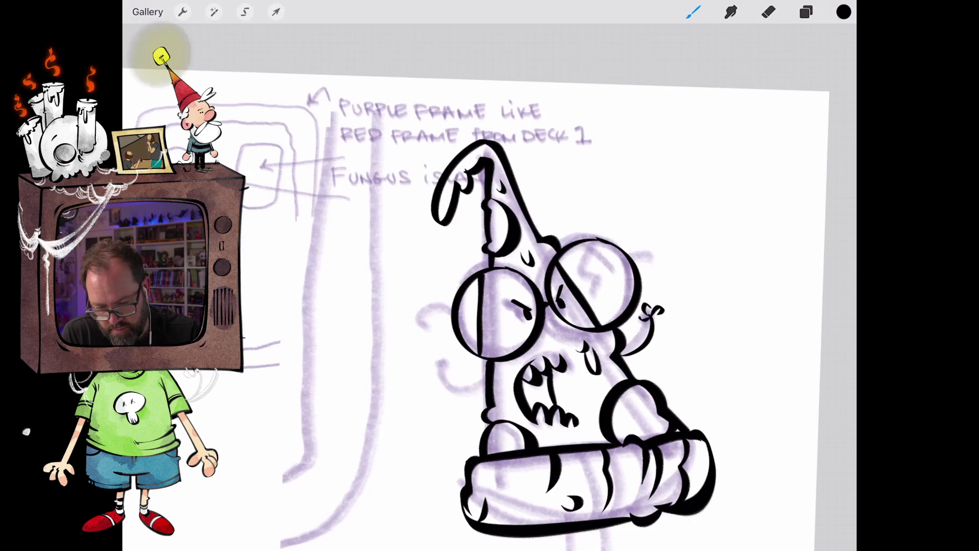
pyautogui.scroll(5, 489, 275)
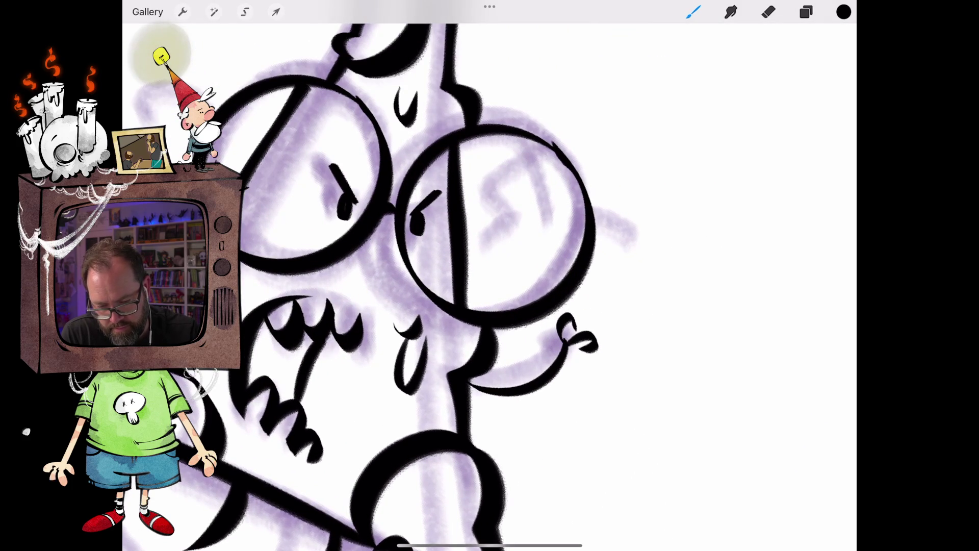
pyautogui.hotkey('ctrl', 'z')
pyautogui.moveTo(572, 339)
pyautogui.mouseDown()
pyautogui.moveTo(592, 352)
pyautogui.moveTo(580, 367)
pyautogui.mouseUp()
pyautogui.scroll(-5, 490, 276)
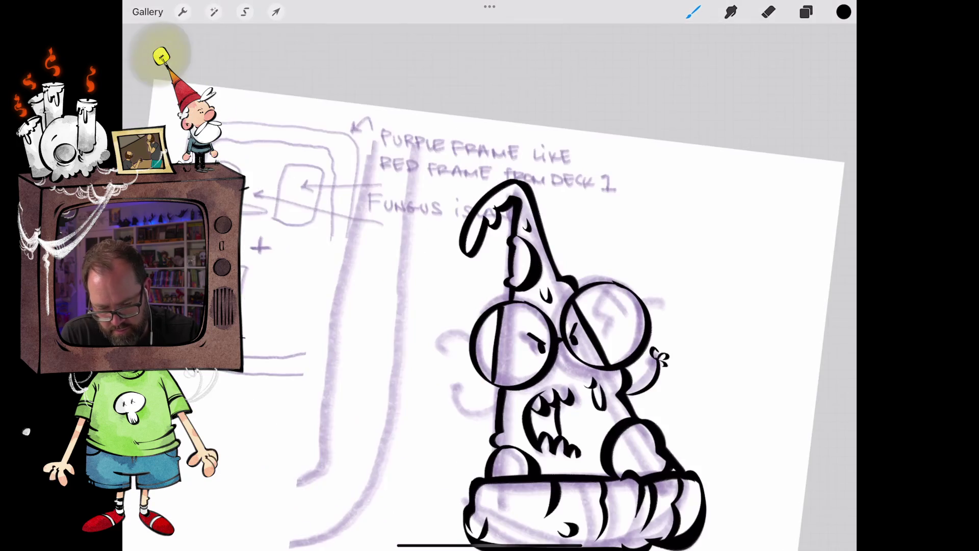
pyautogui.scroll(3, 586, 276)
# - Ink the left arm with a curled hand, then redraw the curl beside the right hand
pyautogui.moveTo(508, 363)
pyautogui.mouseDown()
pyautogui.moveTo(451, 375)
pyautogui.moveTo(451, 335)
pyautogui.moveTo(468, 332)
pyautogui.moveTo(454, 322)
pyautogui.moveTo(434, 340)
pyautogui.moveTo(441, 357)
pyautogui.mouseUp()
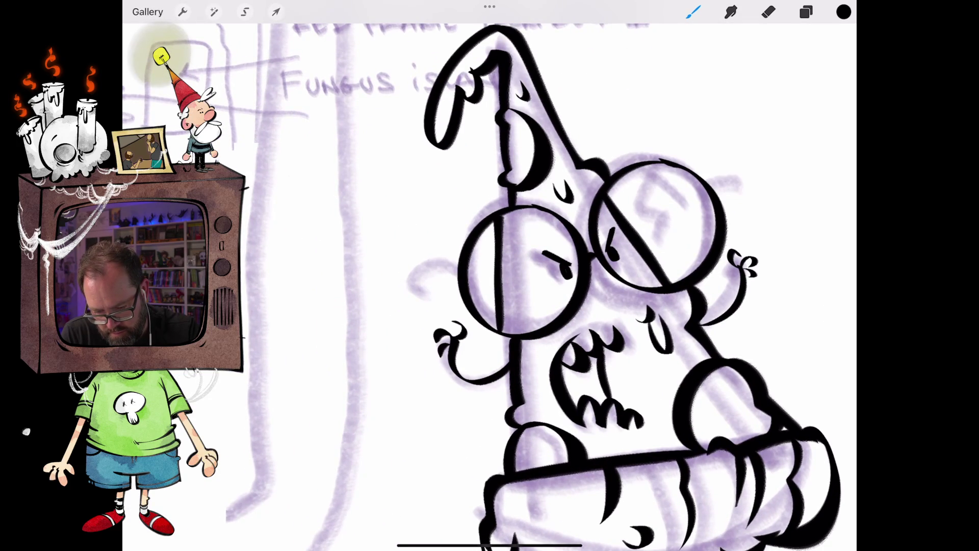
pyautogui.moveTo(454, 324); pyautogui.dragTo(448, 335)
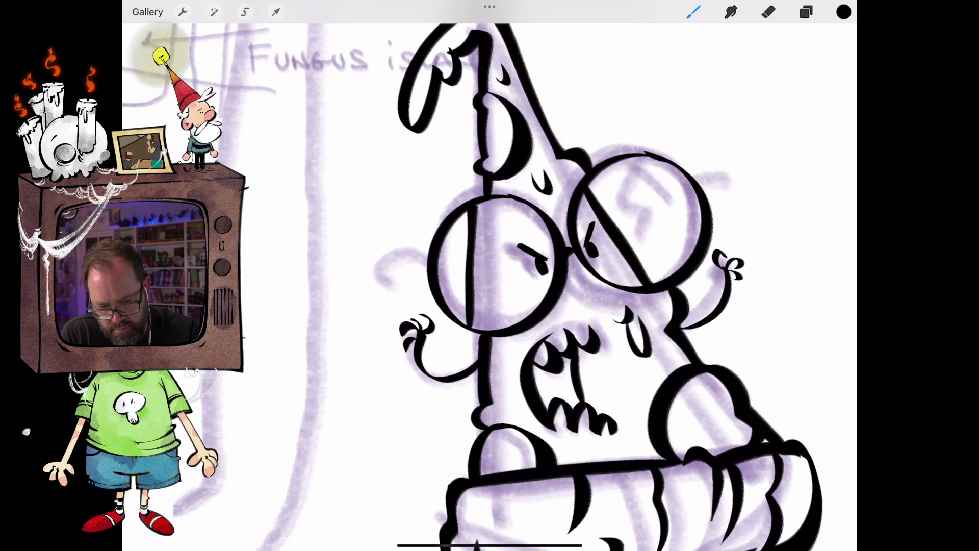
pyautogui.scroll(5, 459, 285)
pyautogui.moveTo(578, 363); pyautogui.dragTo(572, 346)
pyautogui.scroll(-5, 490, 286)
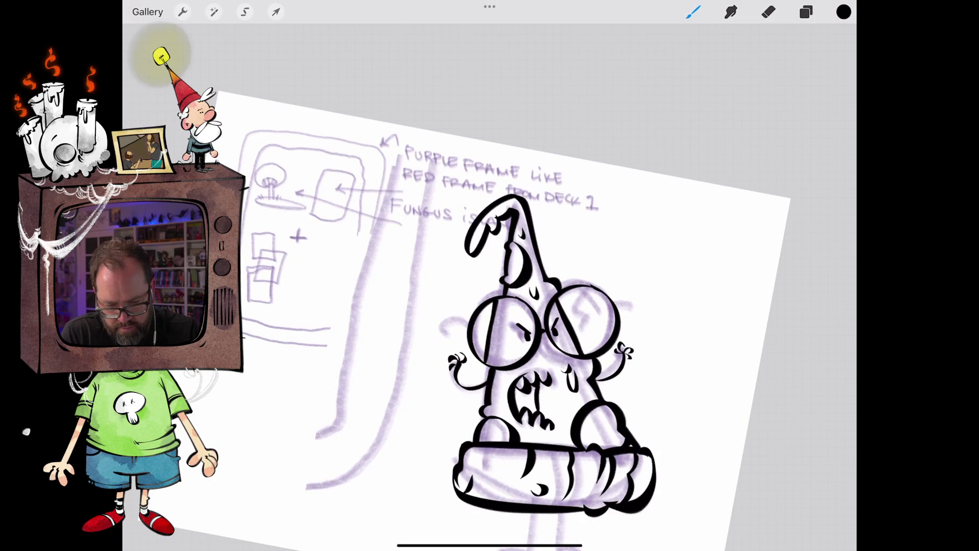
pyautogui.hotkey('ctrl', 'z')
pyautogui.scroll(3, 489, 285)
pyautogui.scroll(3, 490, 286)
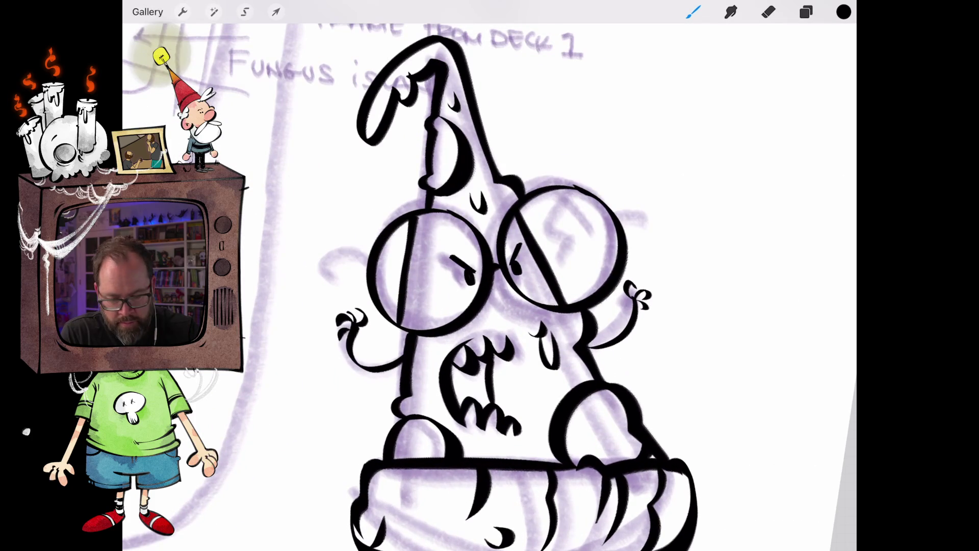
pyautogui.scroll(5, 490, 285)
pyautogui.moveTo(558, 319); pyautogui.dragTo(594, 292)
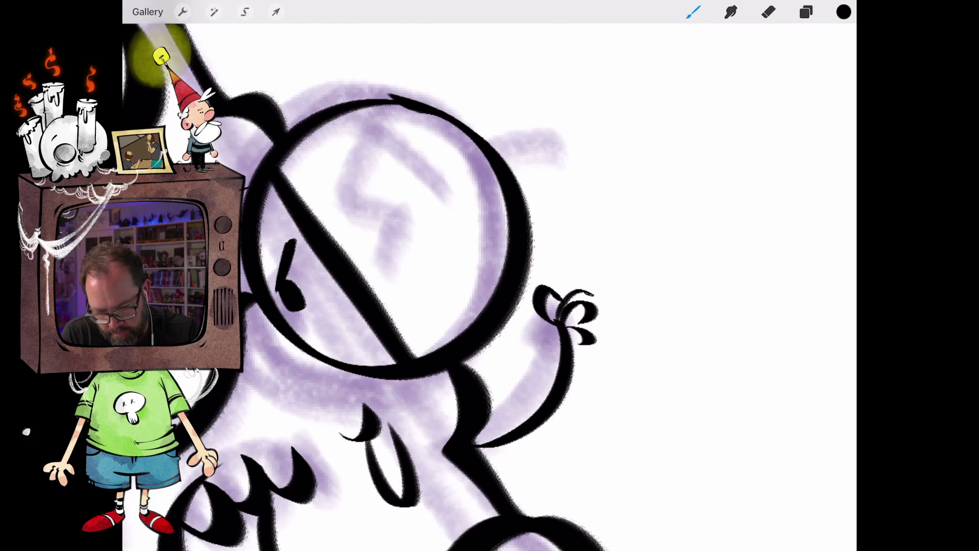
pyautogui.hotkey('ctrl', 'z')
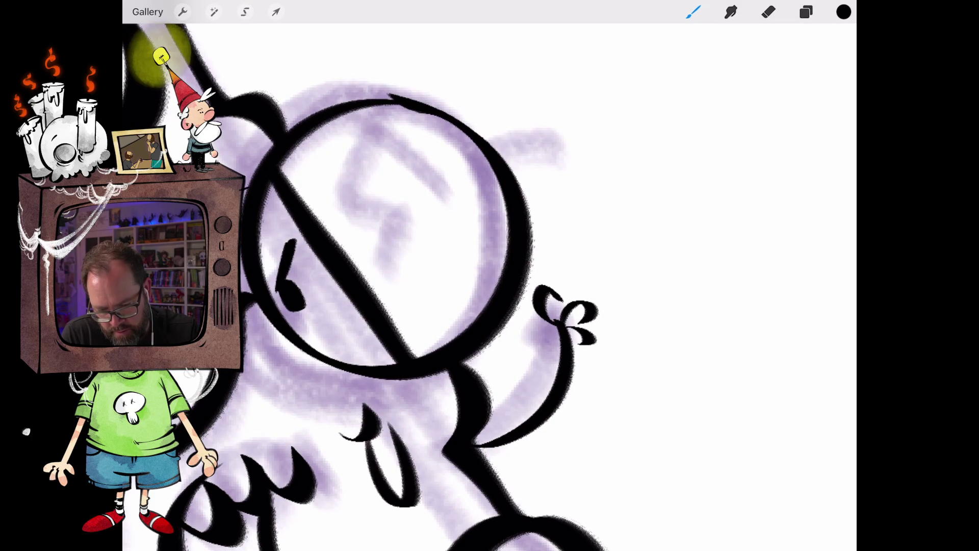
pyautogui.moveTo(555, 320)
pyautogui.mouseDown()
pyautogui.moveTo(577, 279)
pyautogui.moveTo(596, 294)
pyautogui.mouseUp()
pyautogui.scroll(-5, 489, 285)
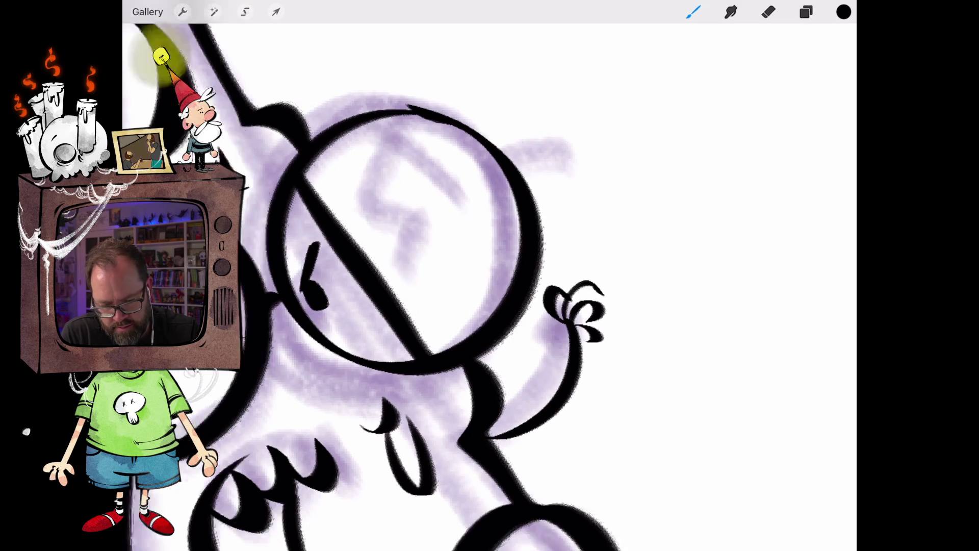
pyautogui.scroll(5, 490, 285)
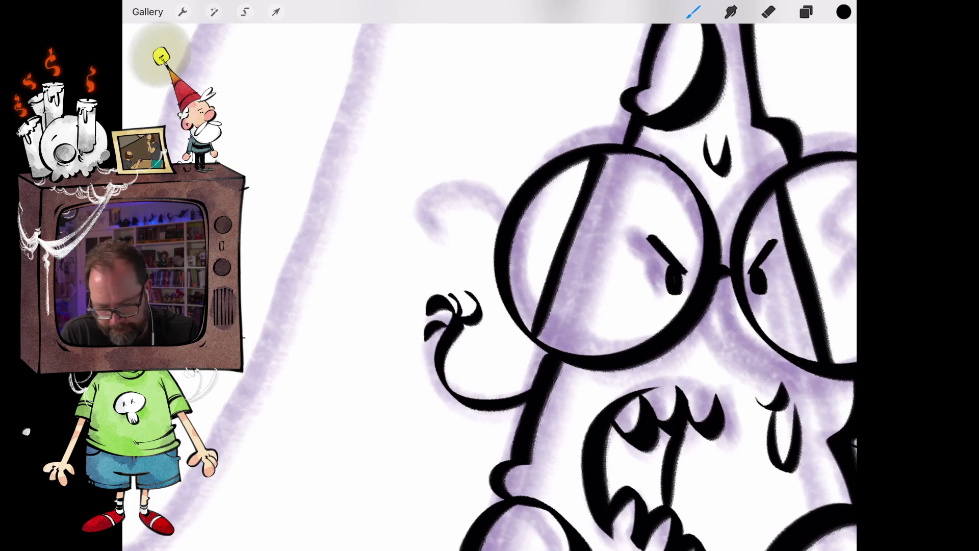
pyautogui.scroll(-5, 489, 285)
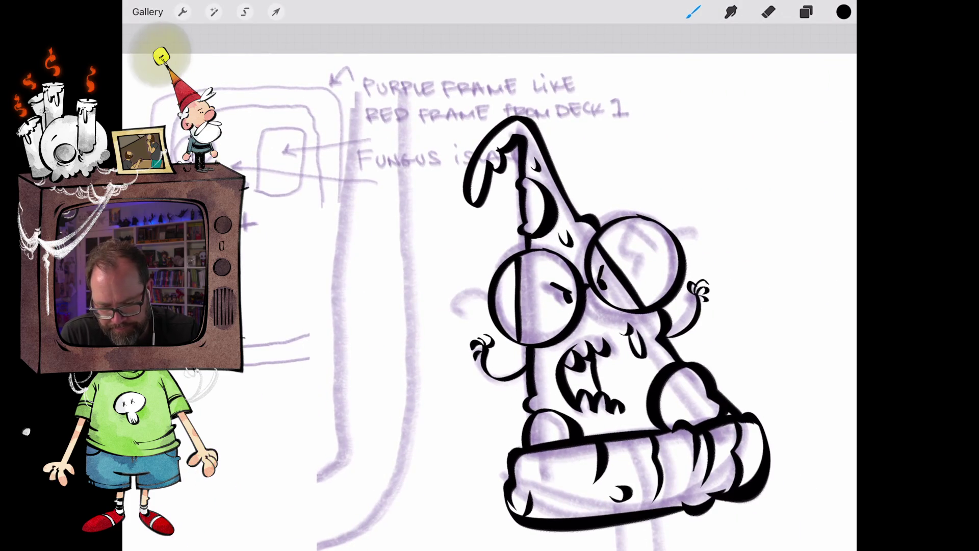
pyautogui.scroll(5, 591, 367)
pyautogui.scroll(-5, 591, 285)
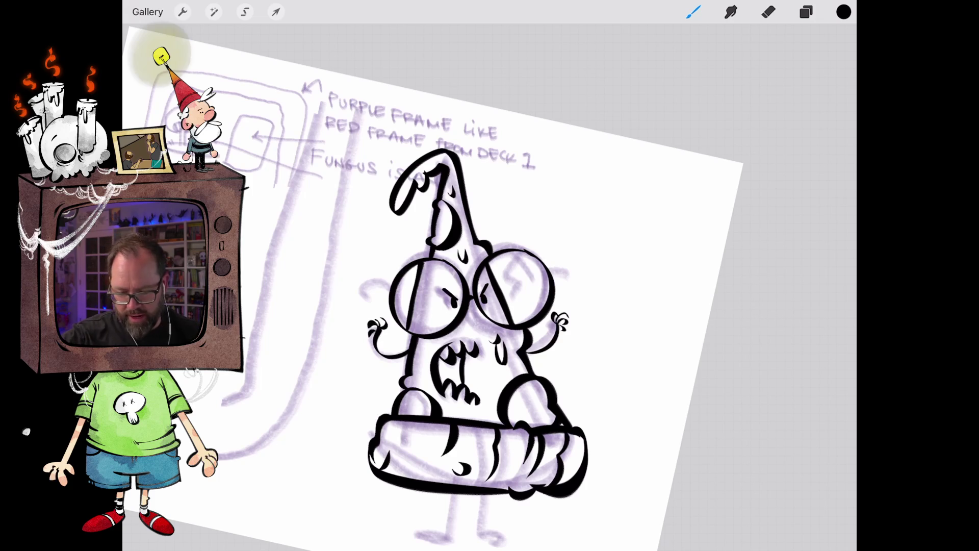
pyautogui.scroll(-5, 433, 265)
pyautogui.scroll(10, 433, 265)
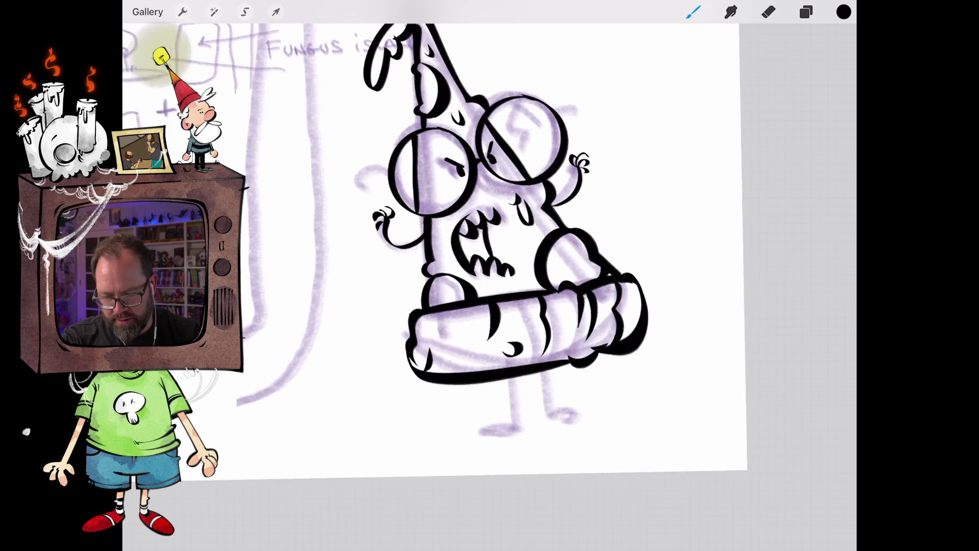
pyautogui.moveTo(508, 378); pyautogui.dragTo(509, 420)
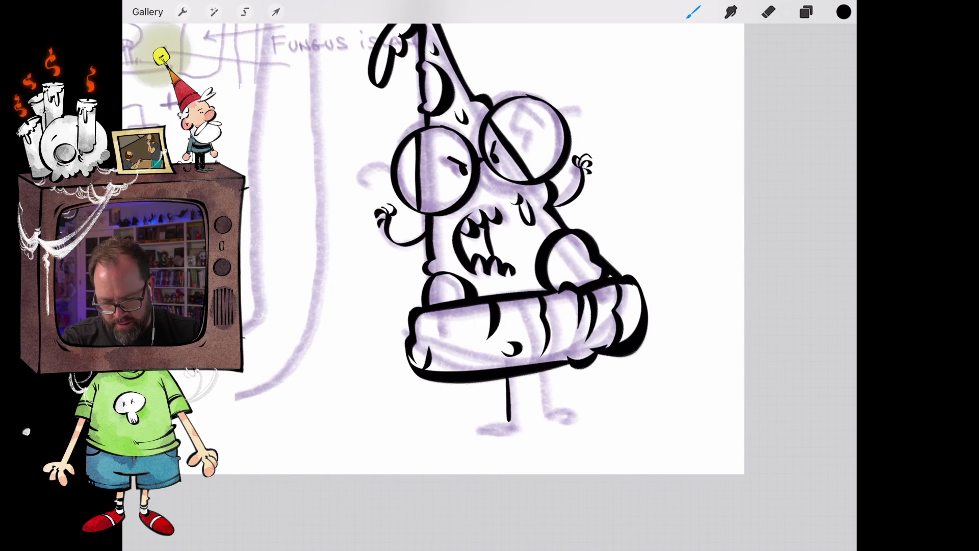
pyautogui.moveTo(542, 370); pyautogui.dragTo(551, 410)
pyautogui.scroll(5, 459, 229)
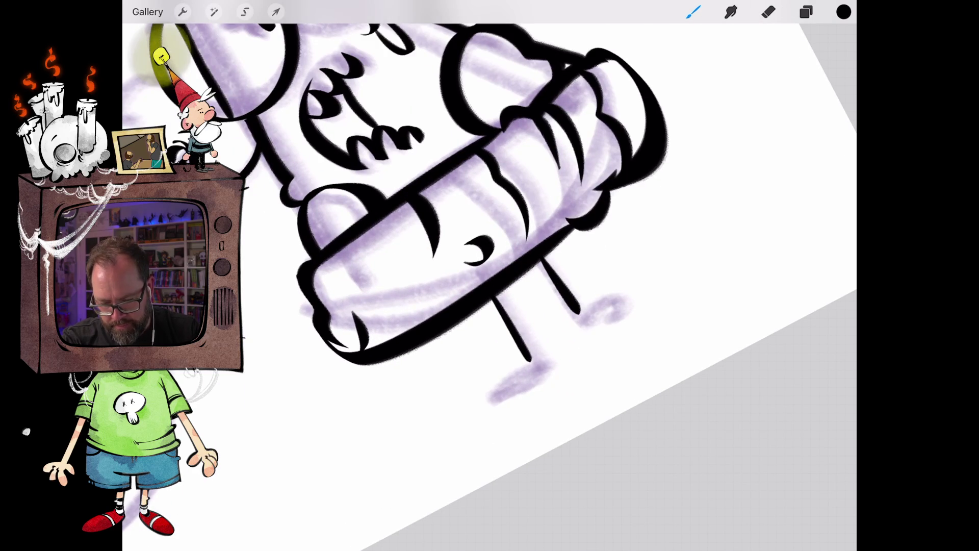
pyautogui.moveTo(533, 361)
pyautogui.mouseDown()
pyautogui.moveTo(497, 380)
pyautogui.moveTo(492, 400)
pyautogui.moveTo(539, 359)
pyautogui.mouseUp()
pyautogui.moveTo(578, 312)
pyautogui.mouseDown()
pyautogui.moveTo(632, 280)
pyautogui.moveTo(572, 321)
pyautogui.mouseUp()
pyautogui.scroll(-5, 490, 276)
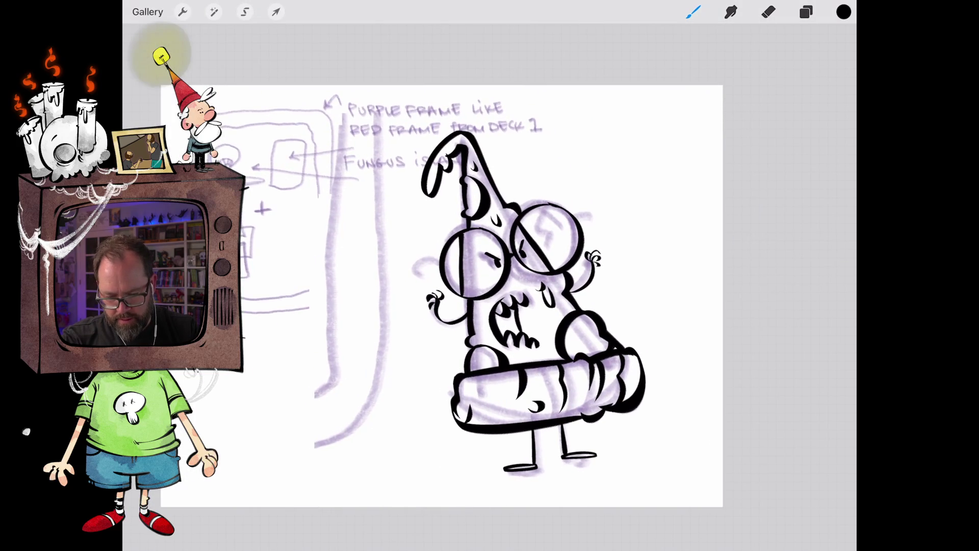
pyautogui.scroll(3, 489, 275)
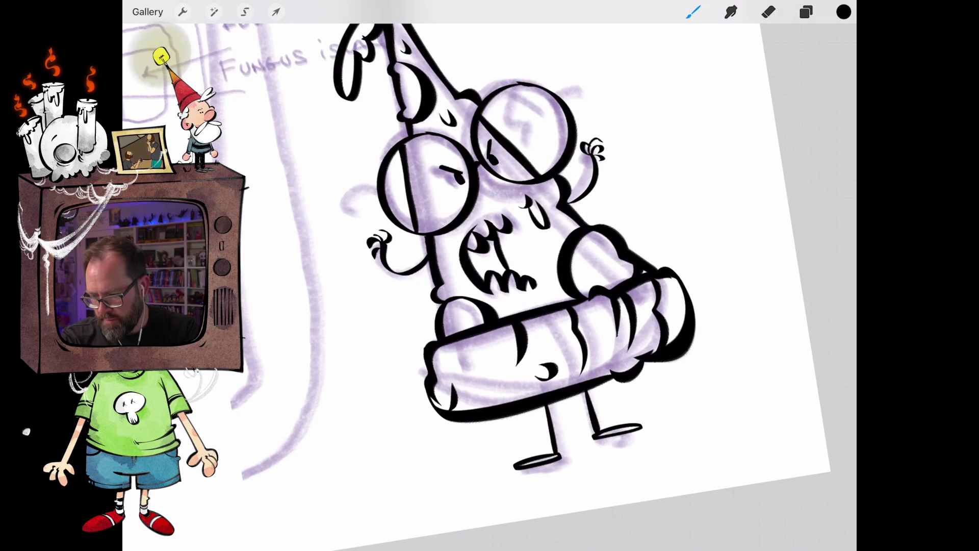
pyautogui.scroll(3, 541, 388)
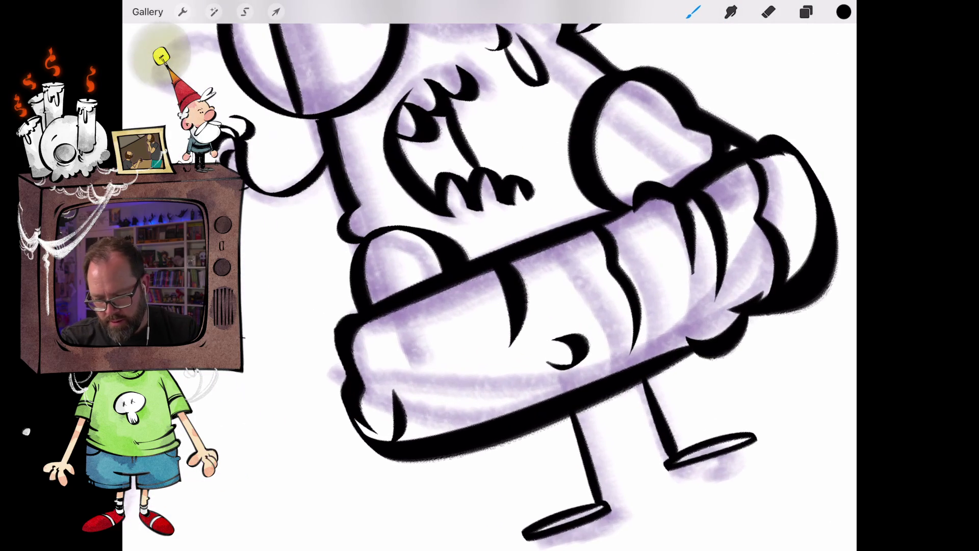
pyautogui.click(806, 12)
# - Add a new empty layer and discard a trial hatching stroke at the arm's left end
pyautogui.click(828, 46)
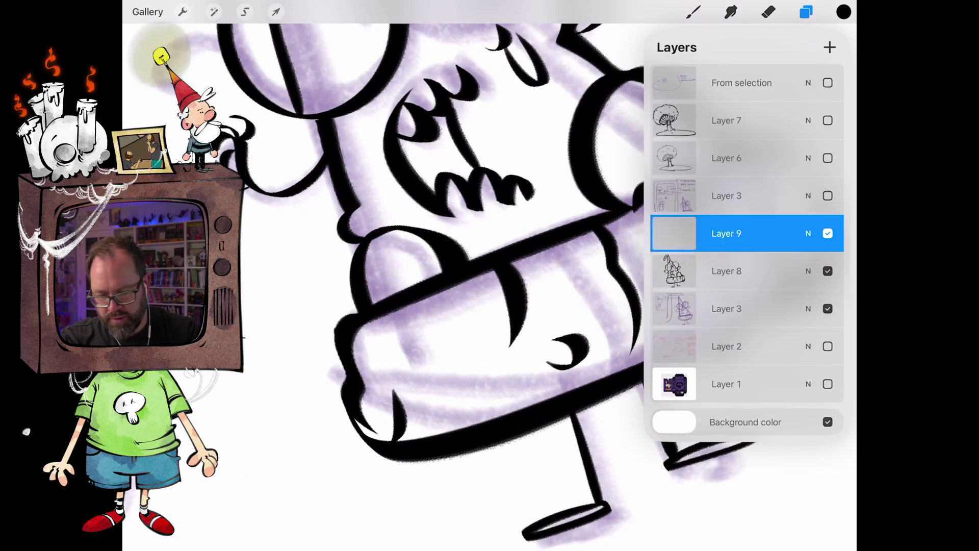
pyautogui.click(806, 12)
pyautogui.moveTo(363, 394)
pyautogui.mouseDown()
pyautogui.moveTo(358, 425)
pyautogui.moveTo(379, 440)
pyautogui.mouseUp()
pyautogui.hotkey('ctrl', 'z')
# - Switch the inking brush to the lower MaxU Sable Inker Clean variant
pyautogui.click(693, 12)
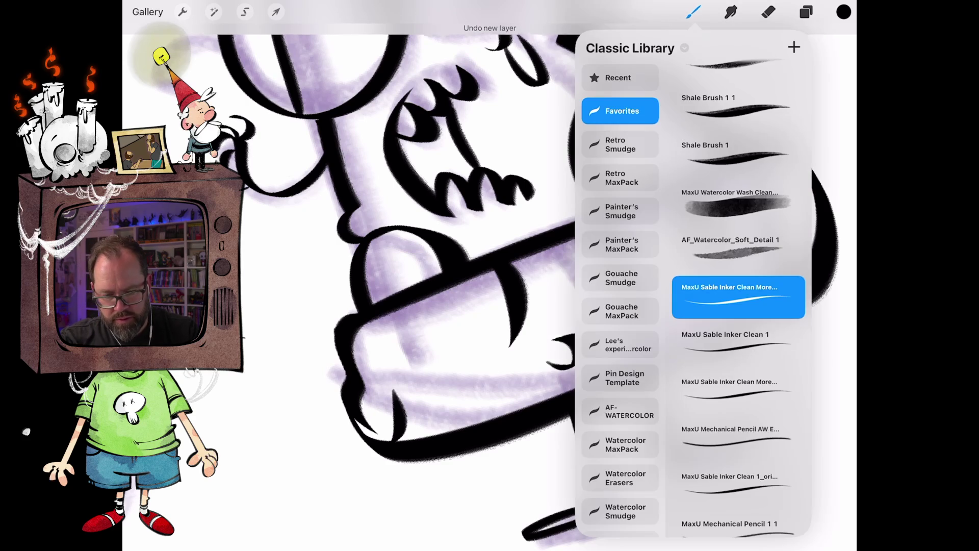
pyautogui.click(735, 342)
pyautogui.click(735, 391)
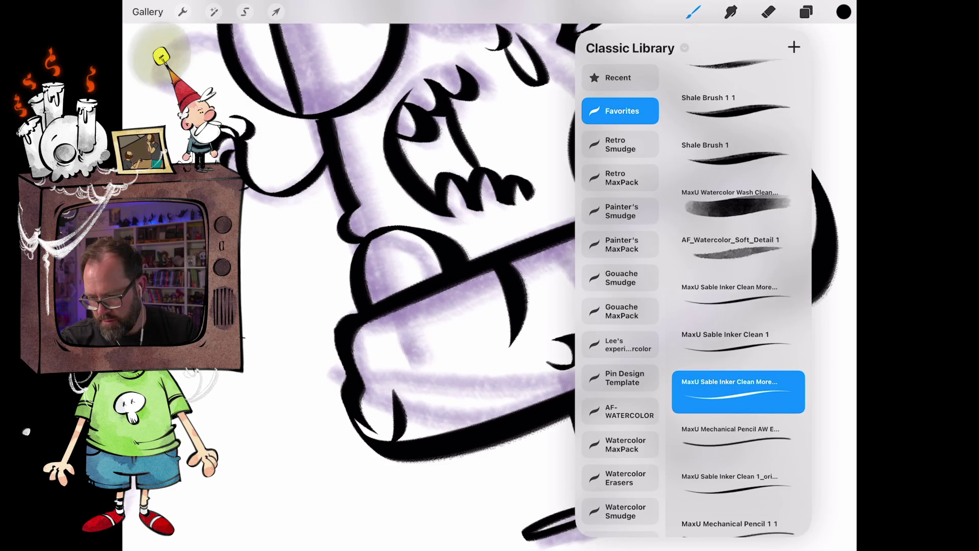
pyautogui.click(365, 395)
# - Hatch the left end of the arm with short vertical and curved strokes
pyautogui.moveTo(366, 387); pyautogui.dragTo(365, 435)
pyautogui.moveTo(380, 409)
pyautogui.mouseDown()
pyautogui.moveTo(378, 439)
pyautogui.moveTo(390, 441)
pyautogui.mouseUp()
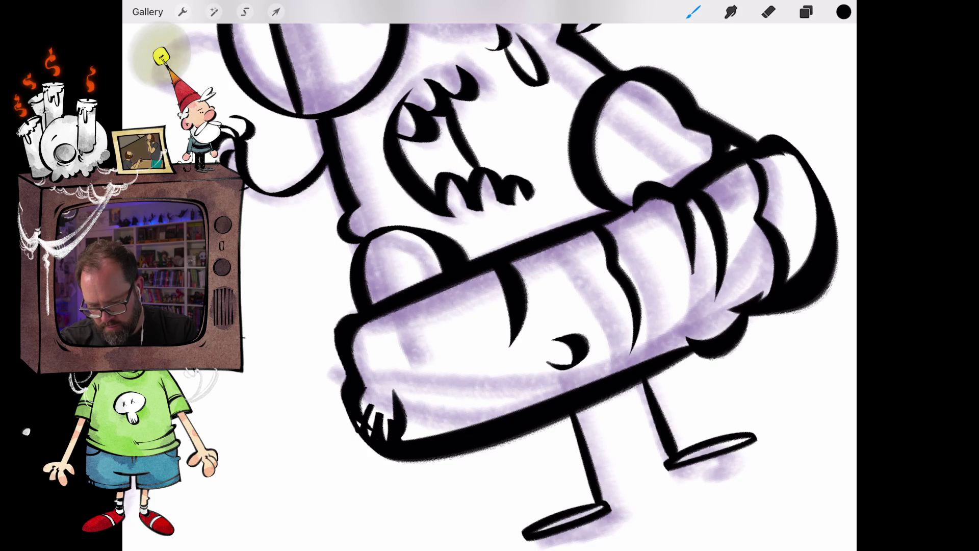
pyautogui.moveTo(385, 381)
pyautogui.mouseDown()
pyautogui.moveTo(407, 397)
pyautogui.moveTo(419, 392)
pyautogui.mouseUp()
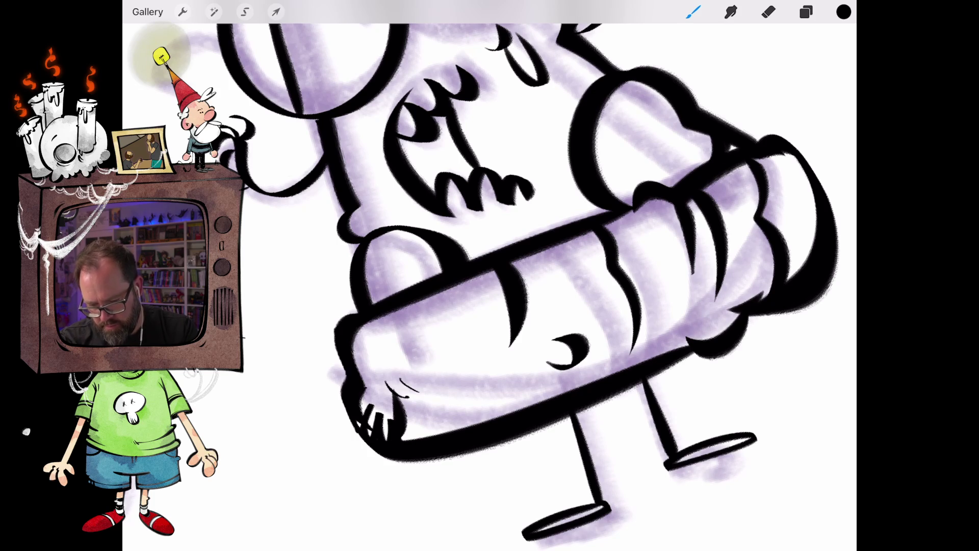
pyautogui.scroll(5, 489, 285)
pyautogui.hotkey('ctrl', 'z')
pyautogui.moveTo(414, 290)
pyautogui.mouseDown()
pyautogui.moveTo(412, 337)
pyautogui.moveTo(424, 315)
pyautogui.mouseUp()
pyautogui.moveTo(581, 437); pyautogui.dragTo(560, 478)
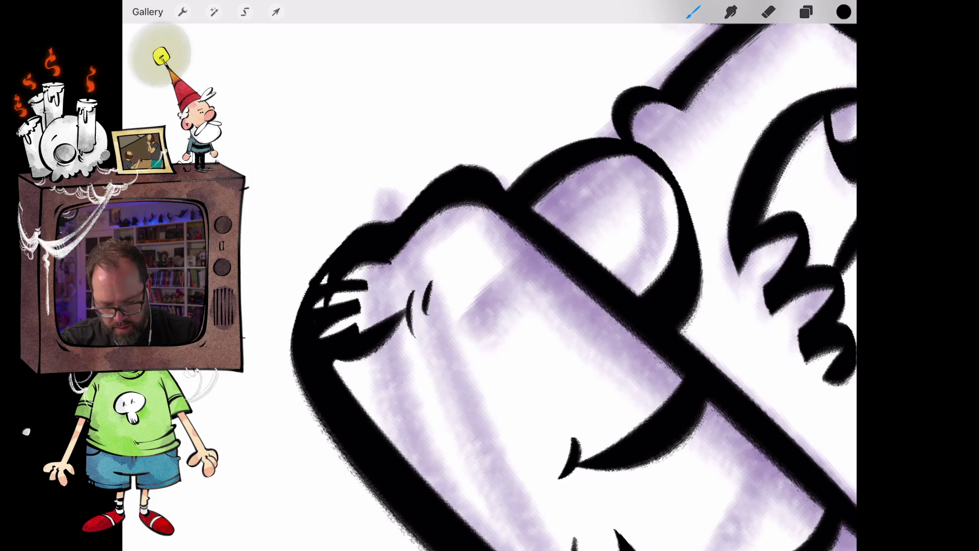
pyautogui.moveTo(597, 414); pyautogui.dragTo(591, 441)
pyautogui.scroll(-5, 489, 286)
pyautogui.scroll(5, 489, 285)
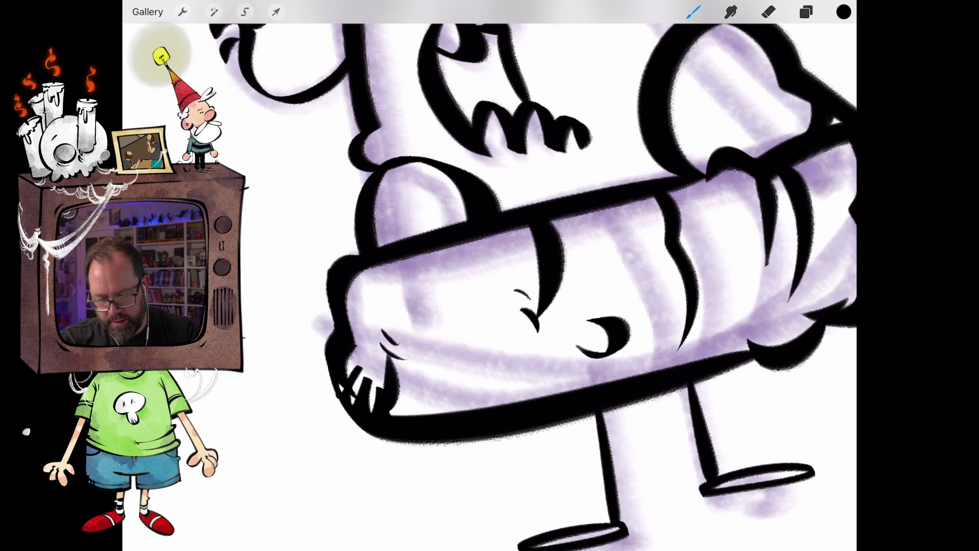
pyautogui.scroll(-5, 489, 285)
pyautogui.scroll(4, 489, 286)
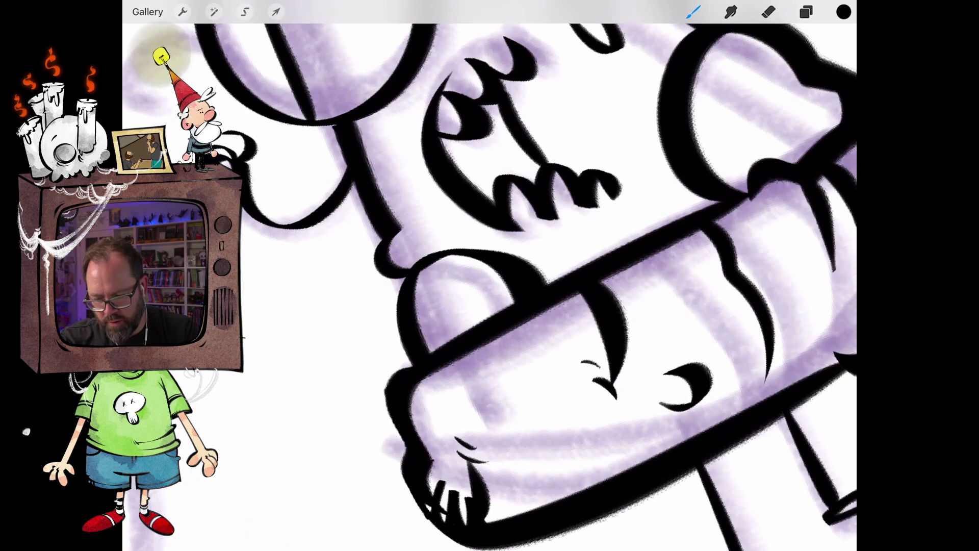
# - Hatch the arm's upper shading and add short strokes on the fist
pyautogui.moveTo(427, 267)
pyautogui.mouseDown()
pyautogui.moveTo(417, 321)
pyautogui.moveTo(507, 399)
pyautogui.mouseUp()
pyautogui.scroll(-3, 489, 286)
pyautogui.scroll(2, 490, 285)
pyautogui.moveTo(518, 379)
pyautogui.mouseDown()
pyautogui.moveTo(521, 404)
pyautogui.moveTo(534, 406)
pyautogui.moveTo(550, 373)
pyautogui.mouseUp()
pyautogui.hotkey('ctrl', 'z')
pyautogui.hotkey('ctrl', 'z')
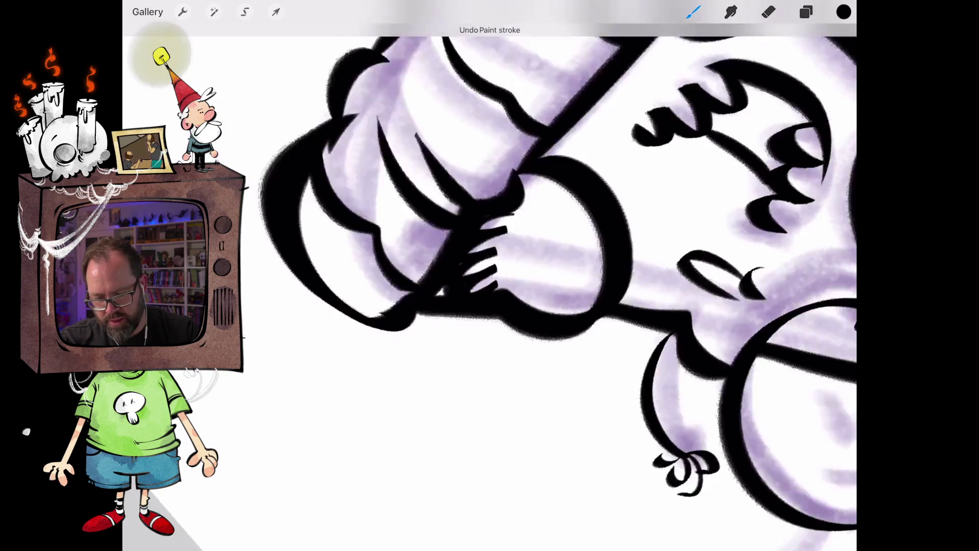
pyautogui.scroll(5, 489, 286)
pyautogui.moveTo(512, 252)
pyautogui.mouseDown()
pyautogui.moveTo(505, 282)
pyautogui.moveTo(534, 275)
pyautogui.mouseUp()
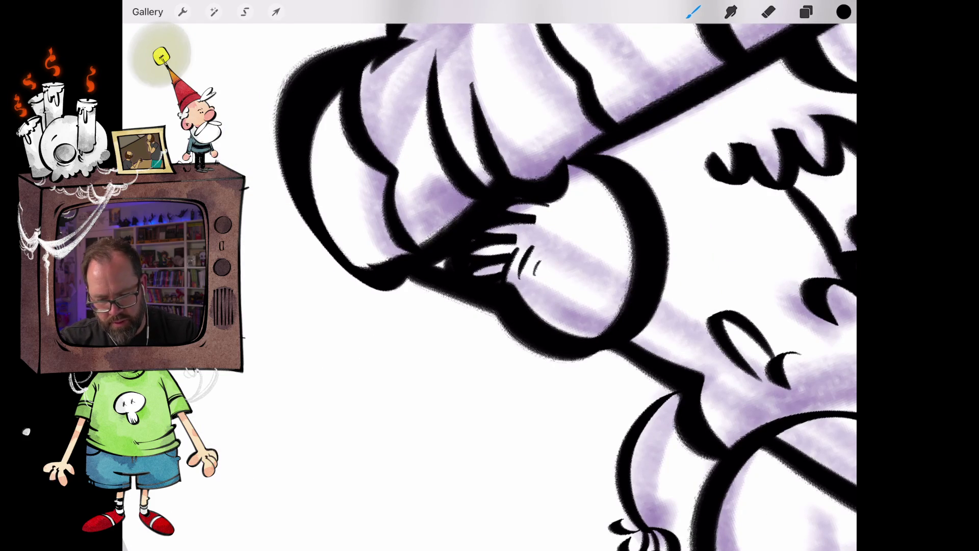
pyautogui.scroll(-5, 490, 286)
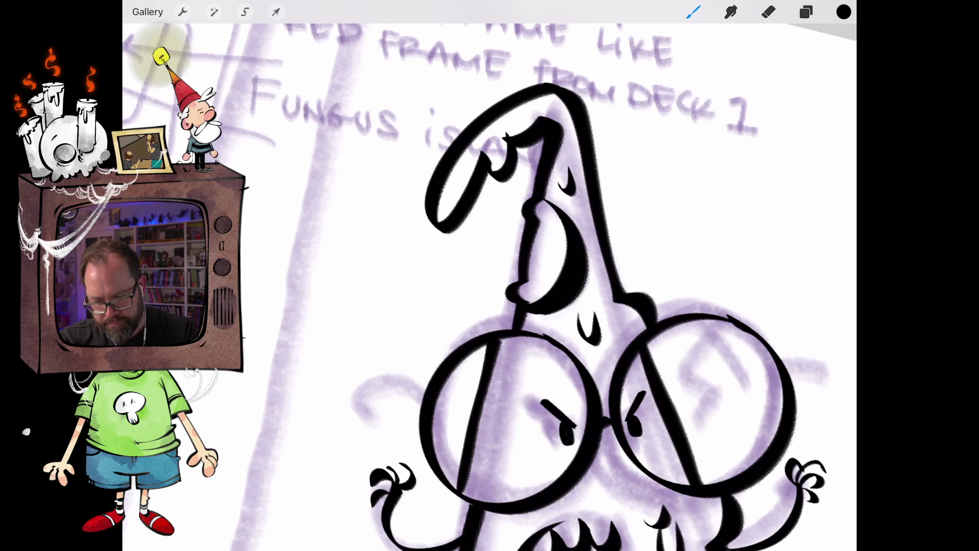
# - Add short hatch strokes under and inside the curled hat tip
pyautogui.moveTo(517, 294); pyautogui.dragTo(556, 274)
pyautogui.scroll(5, 540, 276)
pyautogui.moveTo(497, 310)
pyautogui.mouseDown()
pyautogui.moveTo(487, 349)
pyautogui.moveTo(507, 349)
pyautogui.mouseUp()
pyautogui.moveTo(519, 307); pyautogui.dragTo(516, 348)
pyautogui.moveTo(581, 316); pyautogui.dragTo(590, 279)
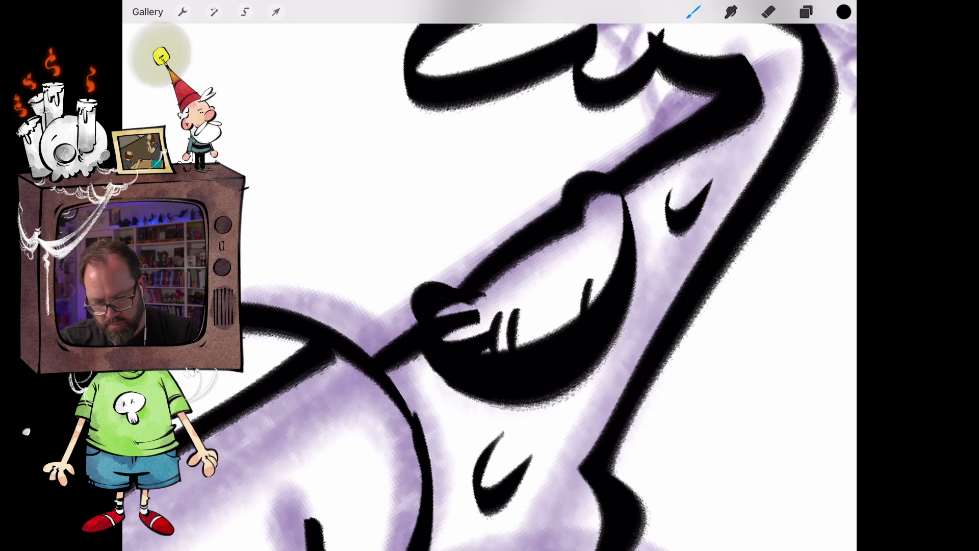
pyautogui.scroll(-3, 489, 275)
pyautogui.moveTo(492, 281); pyautogui.dragTo(476, 329)
pyautogui.moveTo(495, 326)
pyautogui.mouseDown()
pyautogui.moveTo(479, 355)
pyautogui.moveTo(484, 380)
pyautogui.mouseUp()
pyautogui.moveTo(507, 344); pyautogui.dragTo(491, 386)
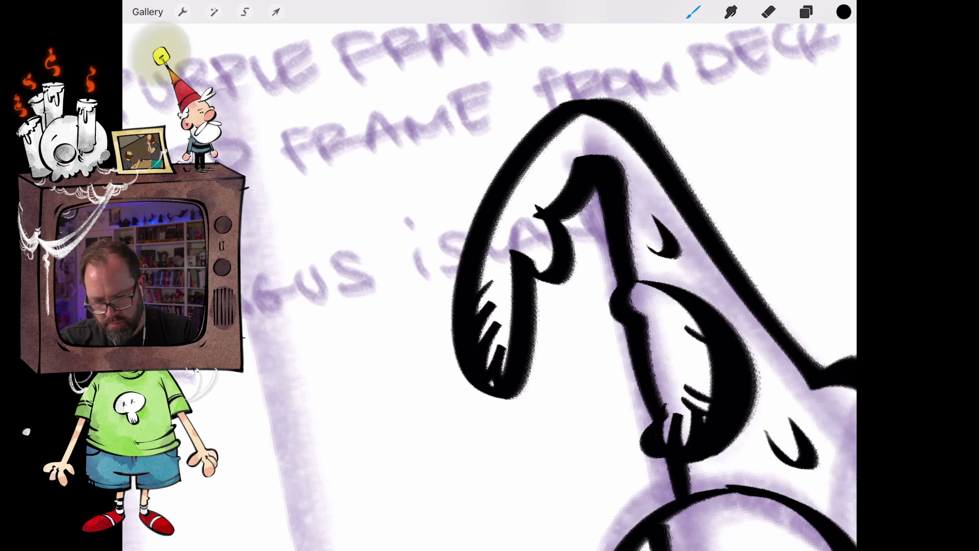
pyautogui.scroll(-3, 489, 276)
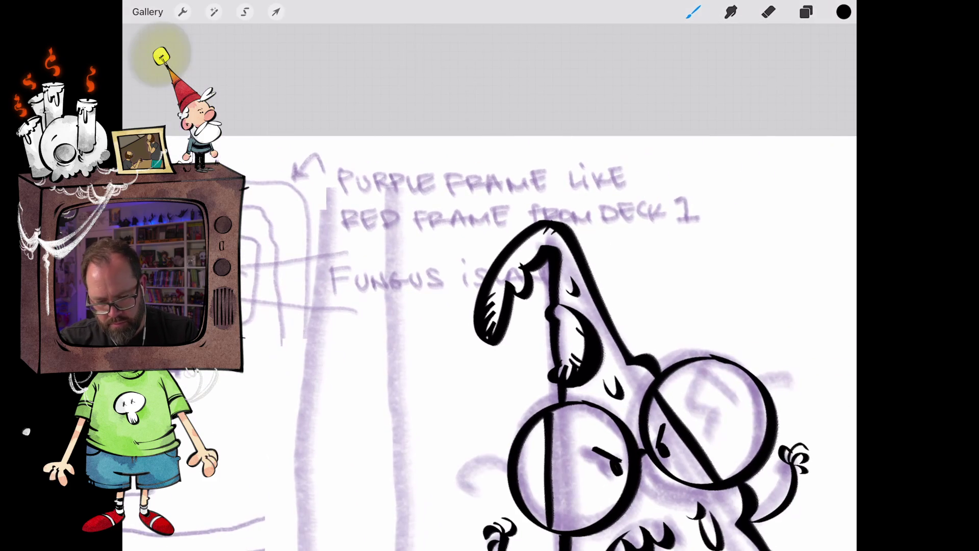
# - Add a shading stroke inside the left lens and ColorDrop solid black into the mouth
pyautogui.scroll(3, 489, 275)
pyautogui.moveTo(548, 266); pyautogui.dragTo(548, 281)
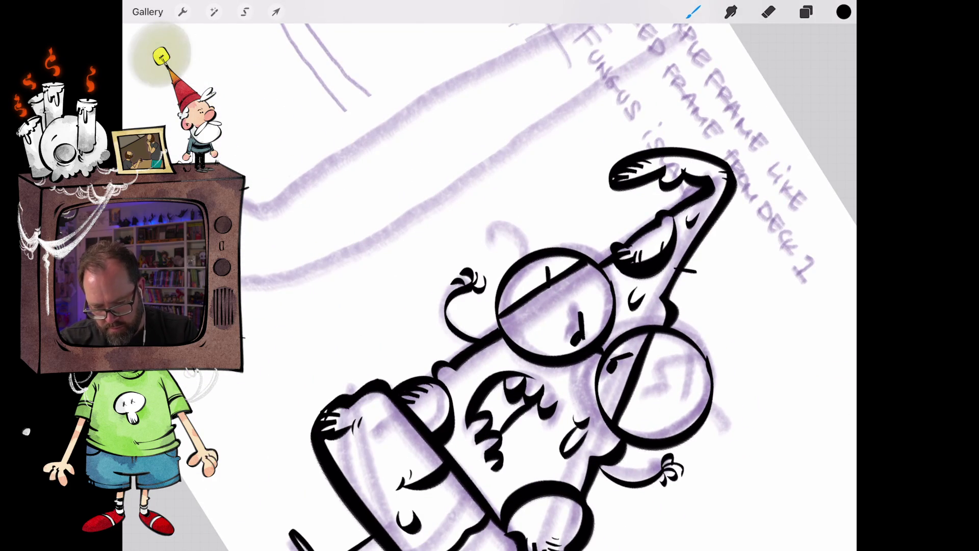
pyautogui.scroll(-3, 490, 275)
pyautogui.moveTo(843, 11)
pyautogui.mouseDown()
pyautogui.moveTo(553, 331)
pyautogui.moveTo(586, 332)
pyautogui.moveTo(570, 331)
pyautogui.mouseUp()
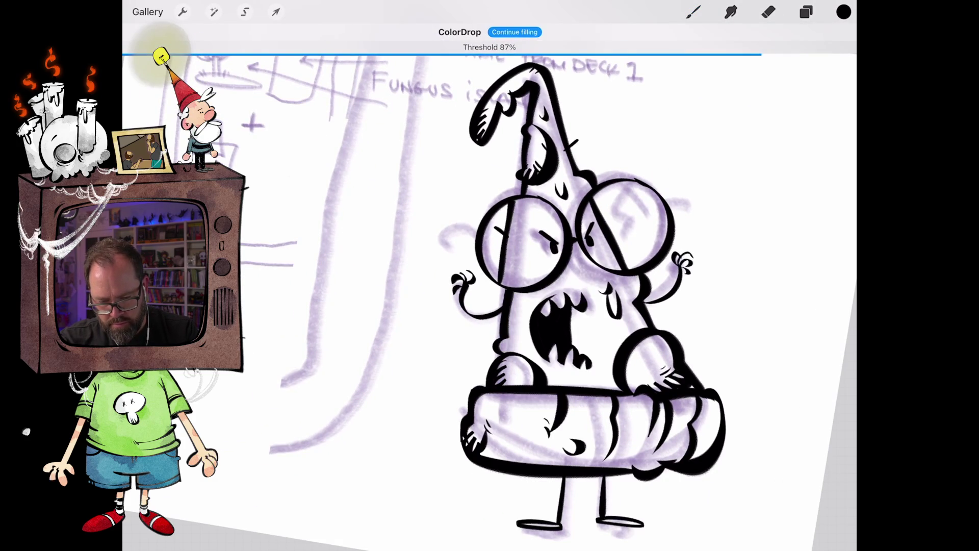
# - Draw curved shading lines along the arm and hatch the top of the right hand
pyautogui.scroll(5, 561, 306)
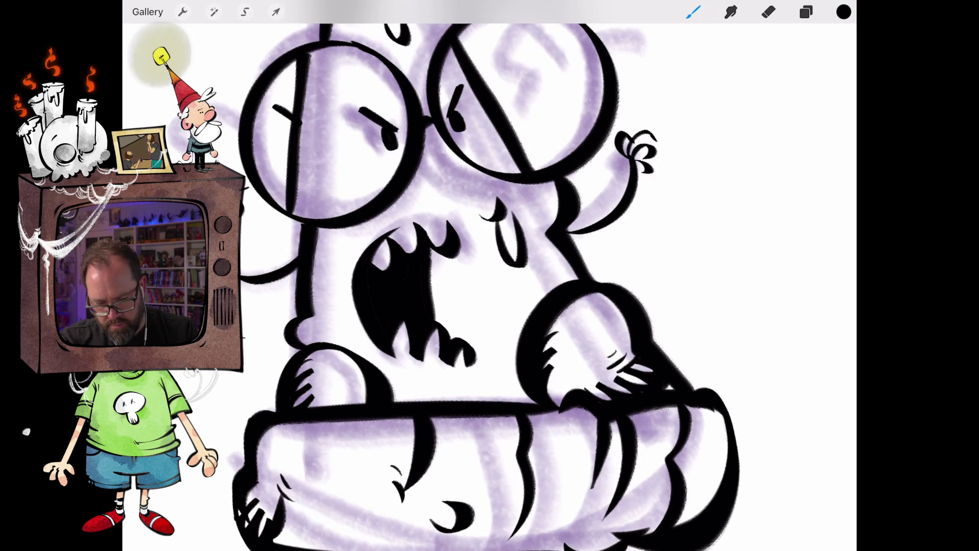
pyautogui.scroll(2, 489, 275)
pyautogui.scroll(1, 489, 275)
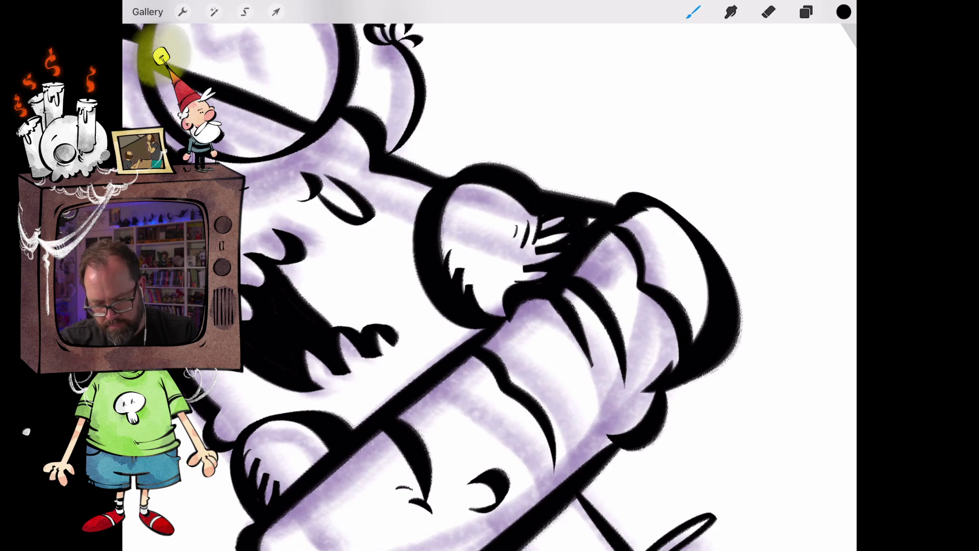
pyautogui.scroll(-2, 489, 275)
pyautogui.moveTo(574, 398); pyautogui.dragTo(592, 342)
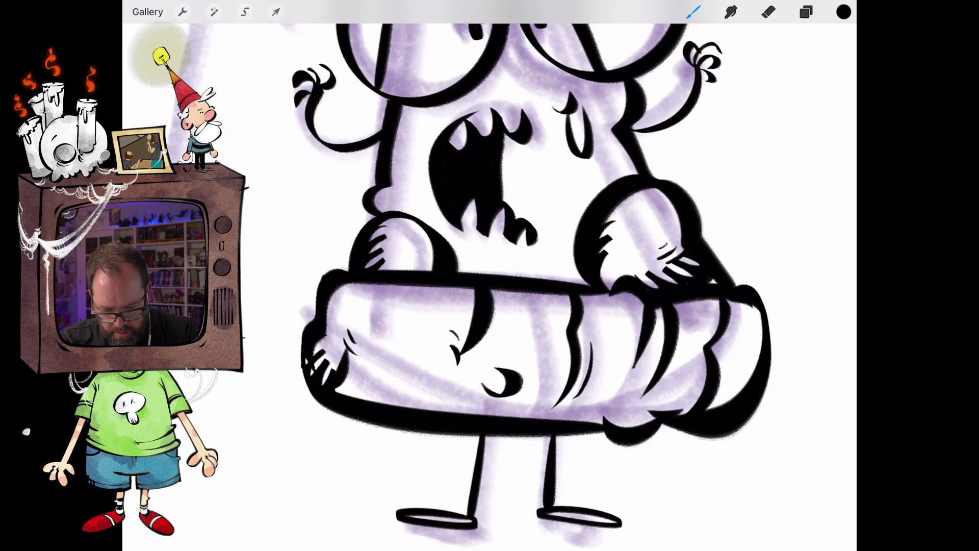
pyautogui.scroll(2, 489, 275)
pyautogui.moveTo(487, 386); pyautogui.dragTo(511, 311)
pyautogui.scroll(-2, 489, 275)
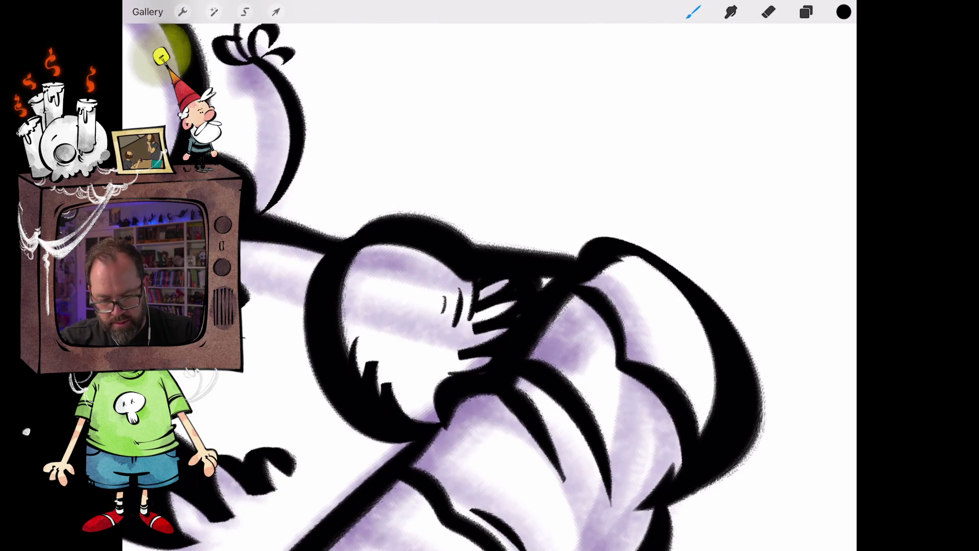
pyautogui.moveTo(587, 287)
pyautogui.mouseDown()
pyautogui.moveTo(638, 255)
pyautogui.moveTo(680, 263)
pyautogui.mouseUp()
# - Hatch the arm's lower-left end and add short curved strokes across the arm
pyautogui.scroll(-3, 489, 276)
pyautogui.scroll(2, 490, 275)
pyautogui.scroll(-2, 489, 275)
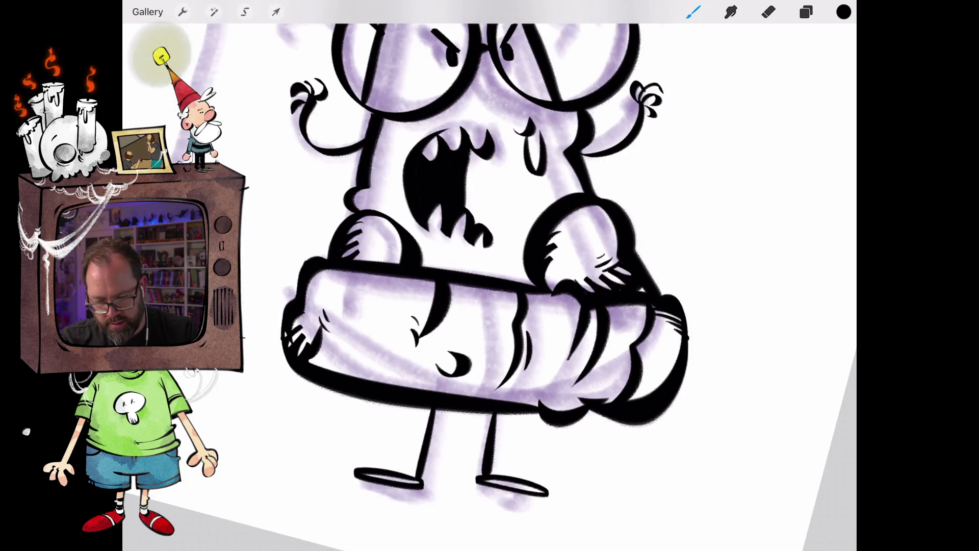
pyautogui.scroll(3, 490, 276)
pyautogui.moveTo(511, 391)
pyautogui.mouseDown()
pyautogui.moveTo(516, 368)
pyautogui.moveTo(525, 374)
pyautogui.mouseUp()
pyautogui.moveTo(522, 407)
pyautogui.mouseDown()
pyautogui.moveTo(530, 373)
pyautogui.moveTo(540, 379)
pyautogui.mouseUp()
pyautogui.moveTo(541, 412)
pyautogui.mouseDown()
pyautogui.moveTo(557, 380)
pyautogui.moveTo(561, 395)
pyautogui.moveTo(534, 376)
pyautogui.mouseUp()
pyautogui.moveTo(559, 384); pyautogui.dragTo(539, 368)
pyautogui.moveTo(564, 325); pyautogui.dragTo(569, 352)
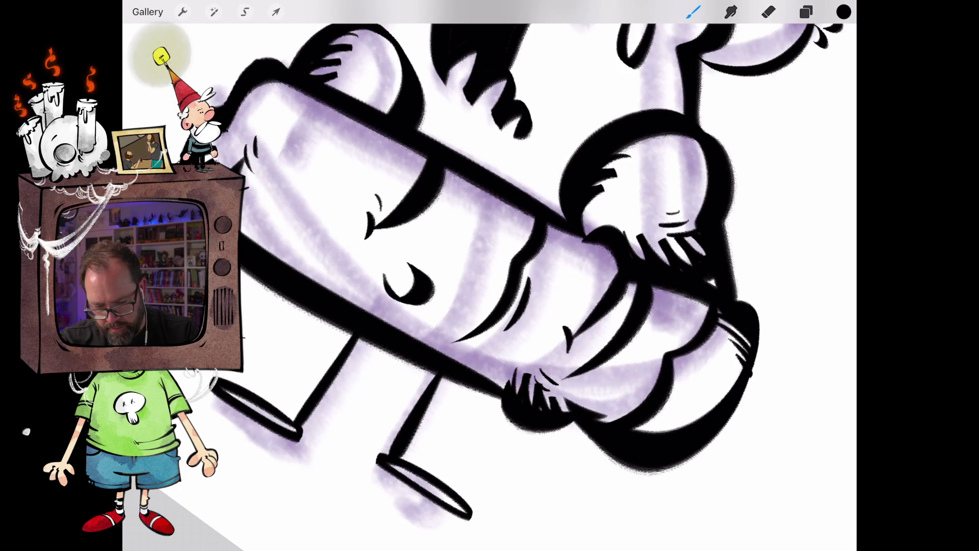
pyautogui.moveTo(458, 326); pyautogui.dragTo(450, 349)
pyautogui.scroll(-5, 490, 275)
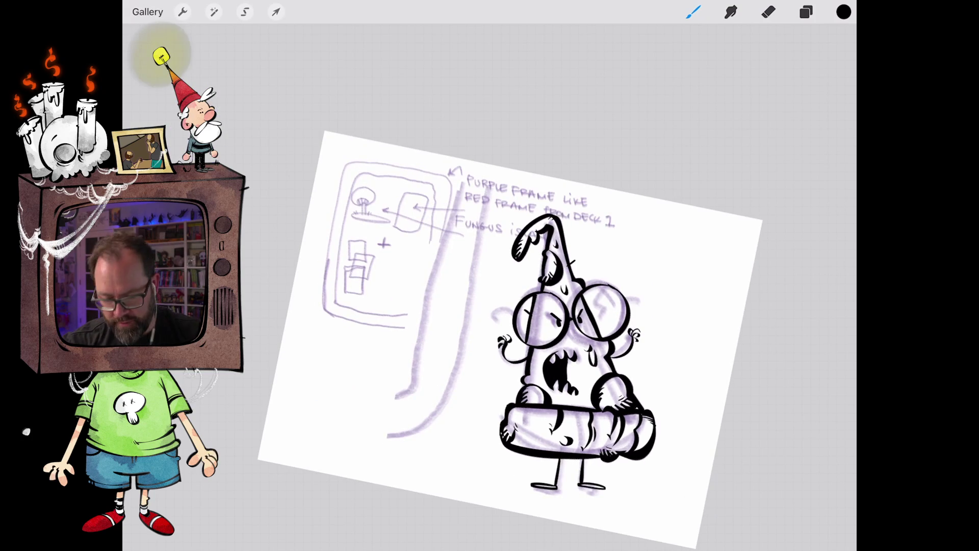
# - Draw curls beside the right and left lenses, then bring up the iPad app switcher
pyautogui.moveTo(633, 297)
pyautogui.mouseDown()
pyautogui.moveTo(627, 305)
pyautogui.moveTo(650, 293)
pyautogui.mouseUp()
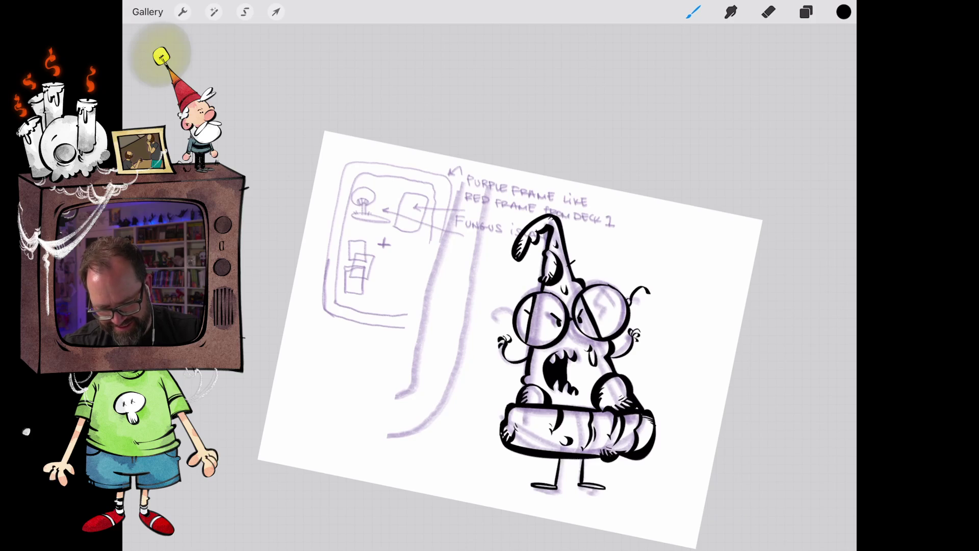
pyautogui.scroll(3, 490, 306)
pyautogui.moveTo(487, 305)
pyautogui.mouseDown()
pyautogui.moveTo(483, 316)
pyautogui.moveTo(442, 319)
pyautogui.moveTo(442, 327)
pyautogui.mouseUp()
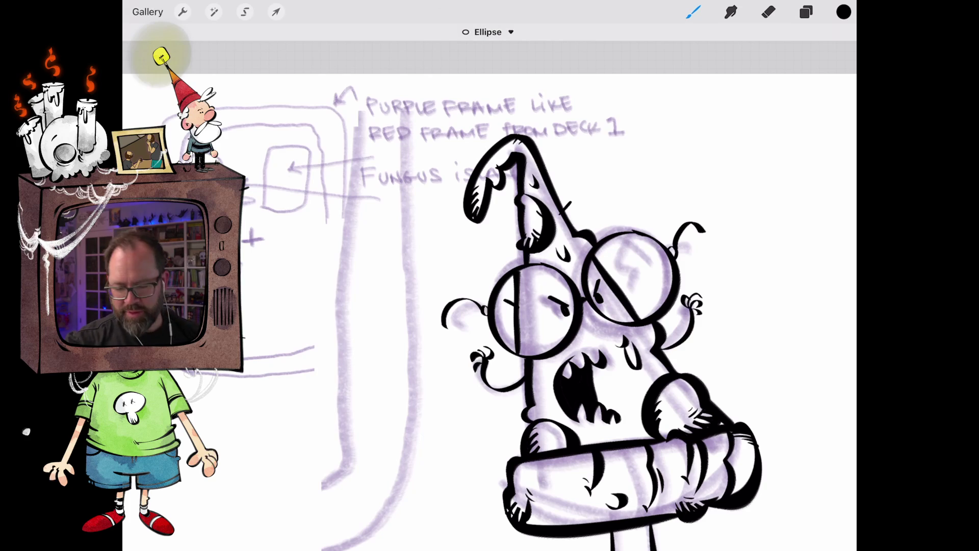
pyautogui.moveTo(490, 548); pyautogui.dragTo(489, 357)
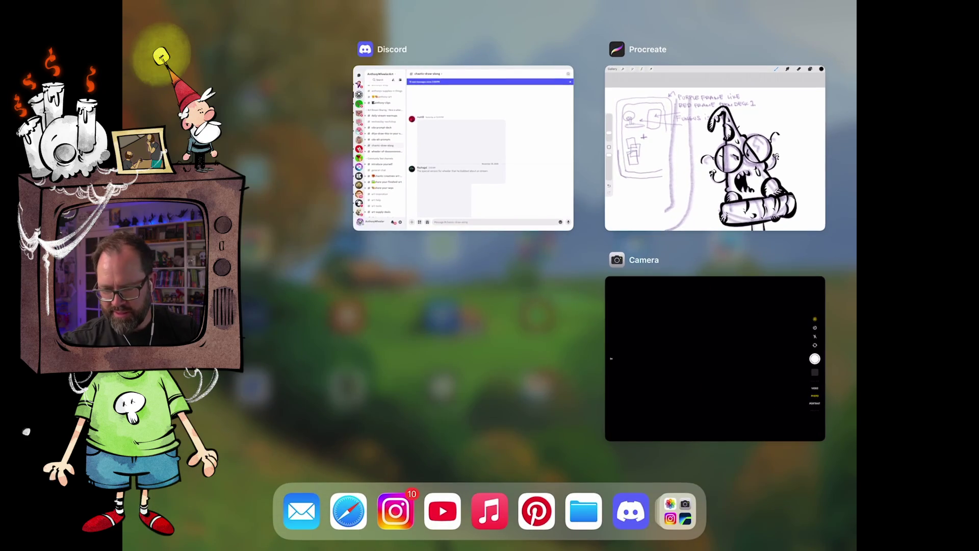
# - Switch to Discord, go to #cda-prompt-deck, and view the Unfortunate Marshmallow Murder Mystery sketch full-screen
pyautogui.click(451, 148)
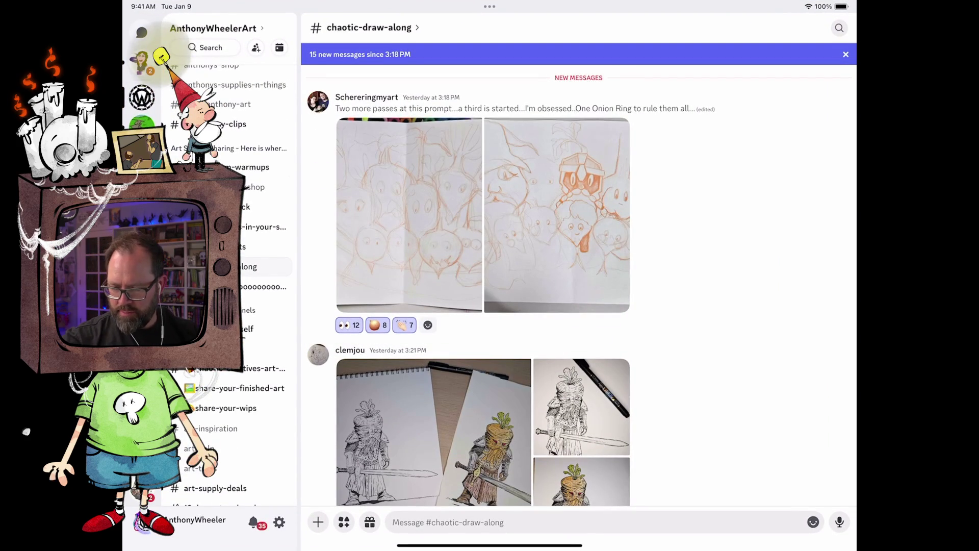
pyautogui.click(247, 207)
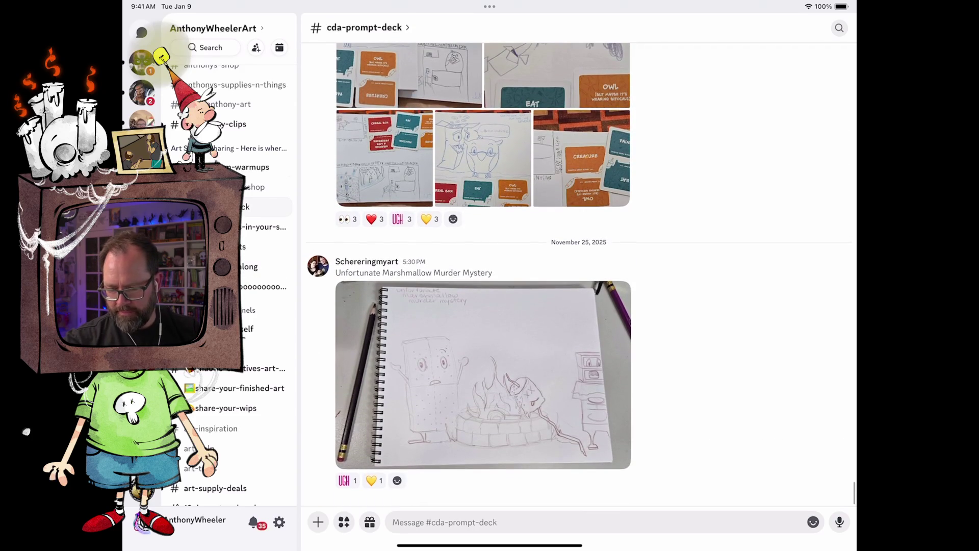
pyautogui.click(482, 375)
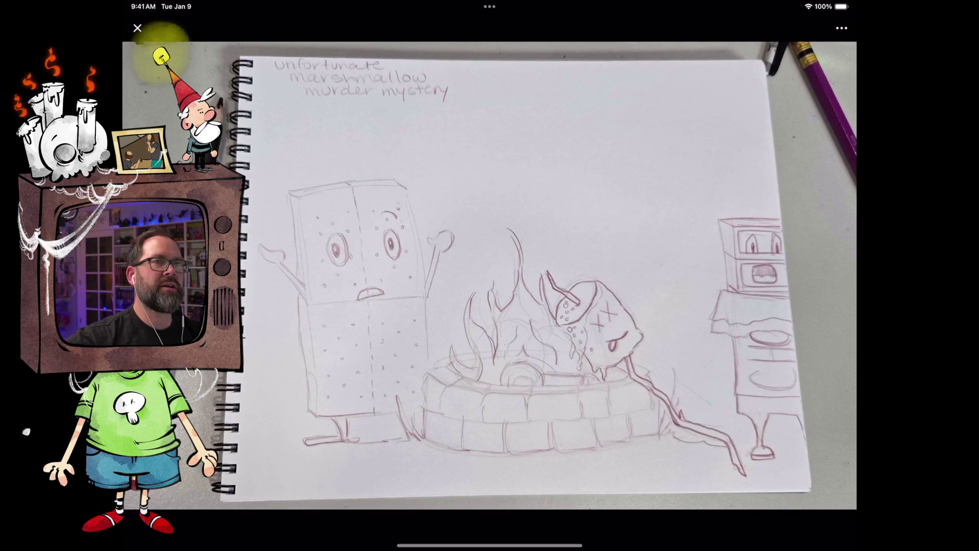
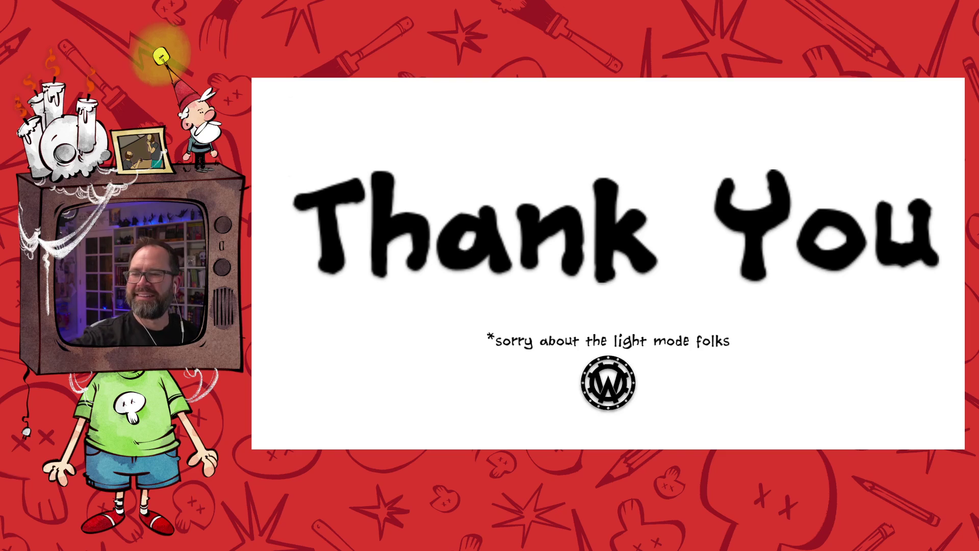
# - Leave the fullscreen Thank You slideshow and scroll down the page that appears
pyautogui.press('Escape')
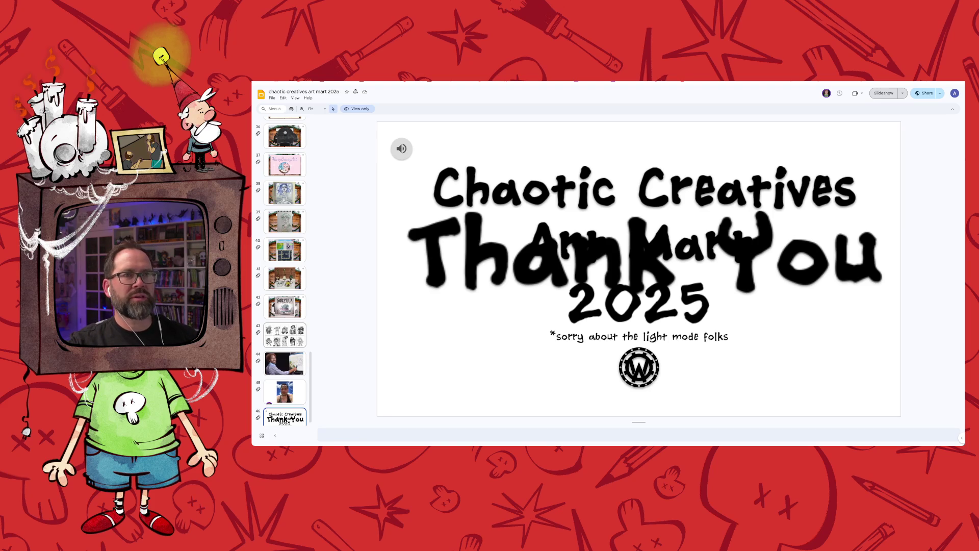
pyautogui.scroll(-1, 284, 335)
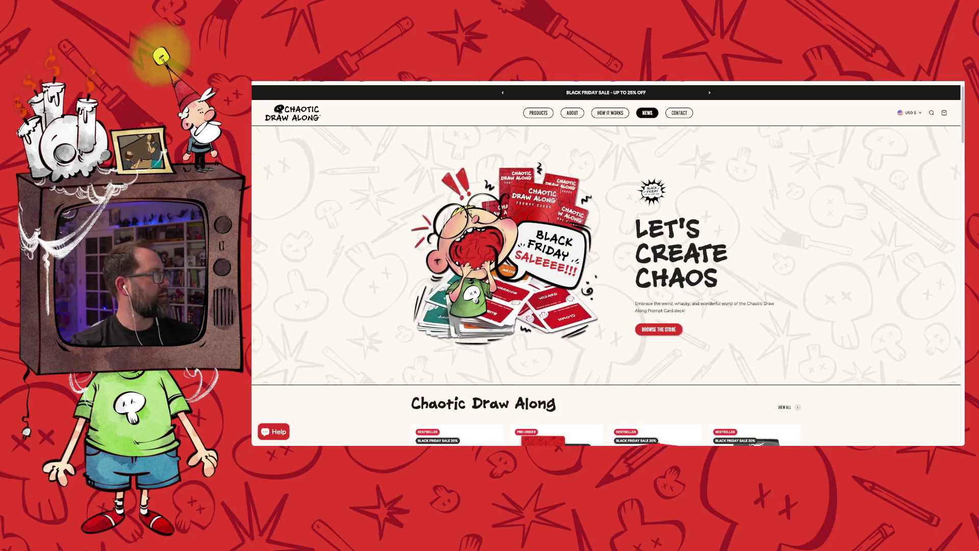
# - Scroll through the Chaotic Draw Along homepage to review its featured product cards
pyautogui.scroll(-2, 606, 266)
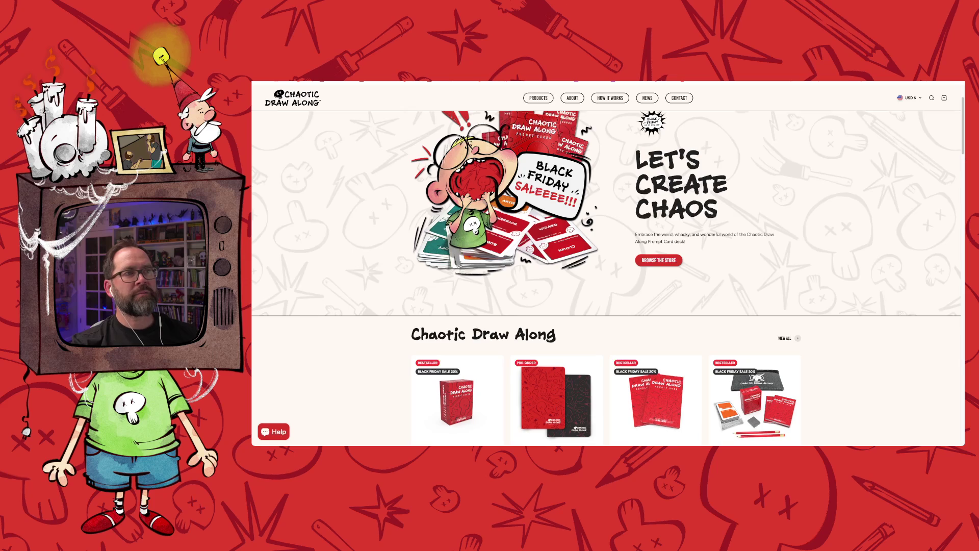
pyautogui.scroll(-2, 606, 278)
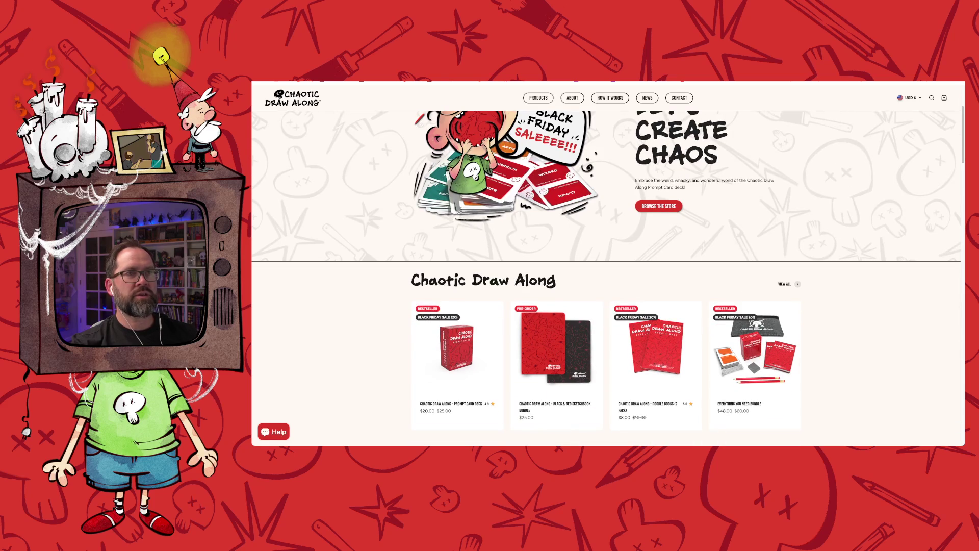
pyautogui.scroll(-1, 605, 274)
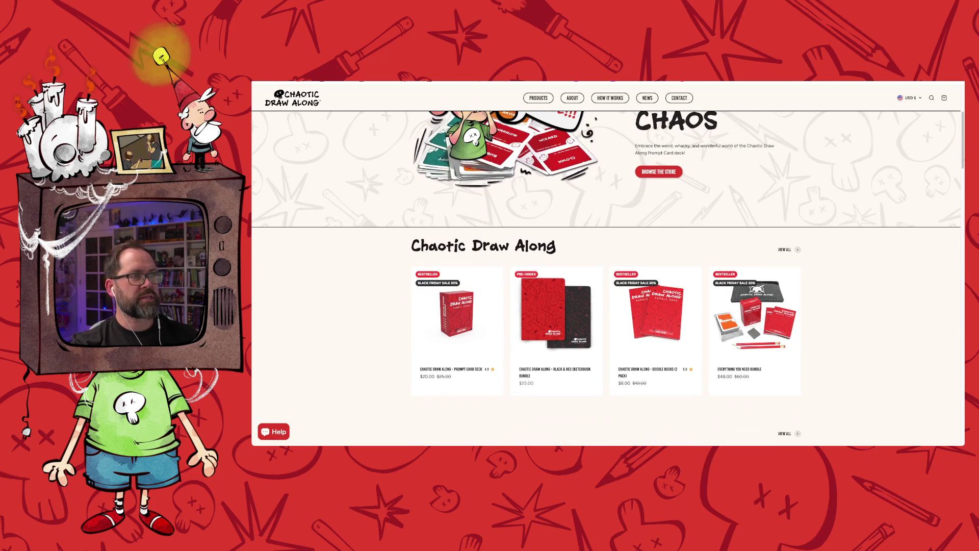
pyautogui.scroll(-1, 606, 274)
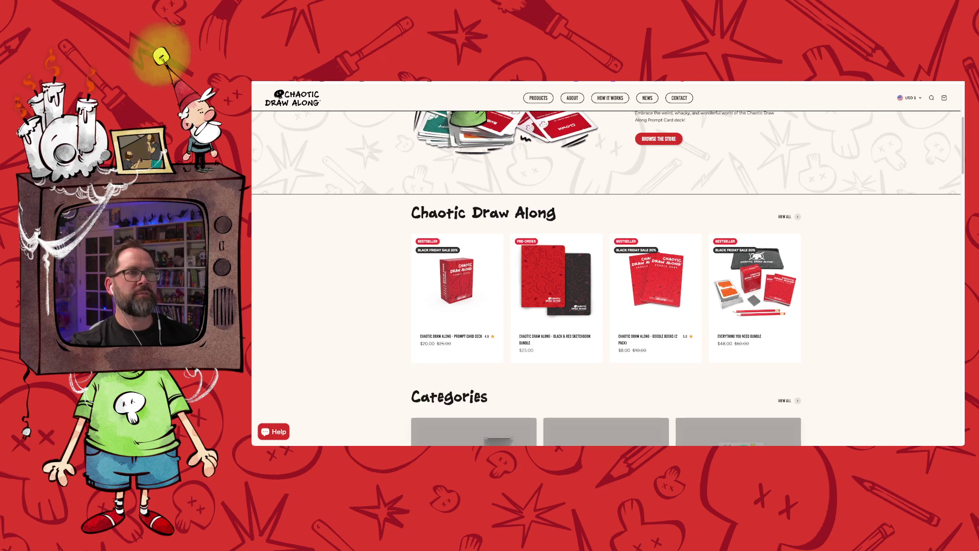
pyautogui.scroll(-1, 606, 279)
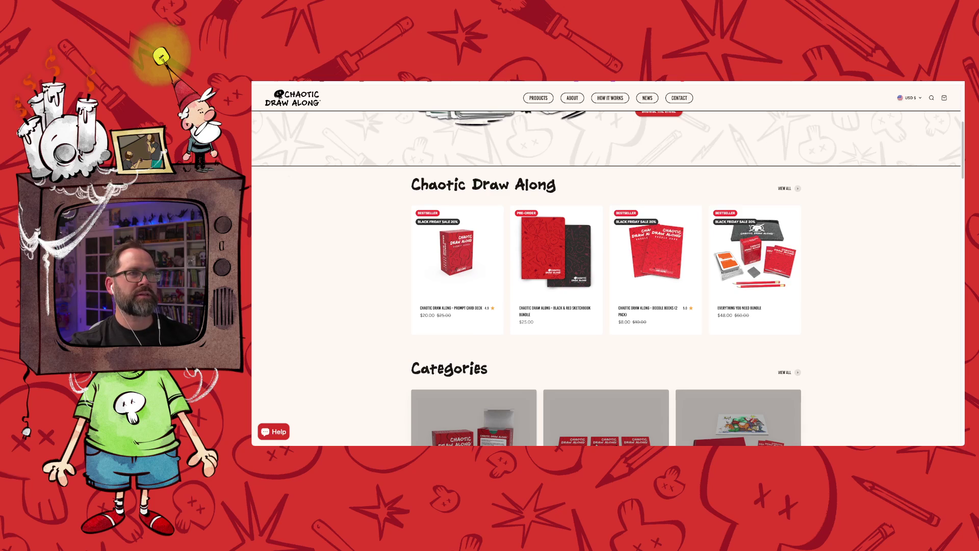
pyautogui.scroll(3, 606, 279)
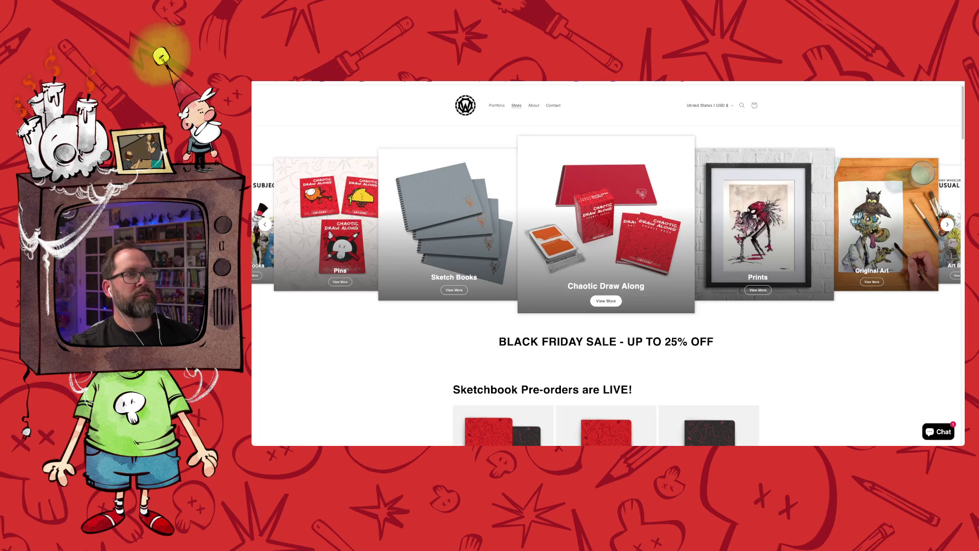
pyautogui.scroll(-1, 607, 262)
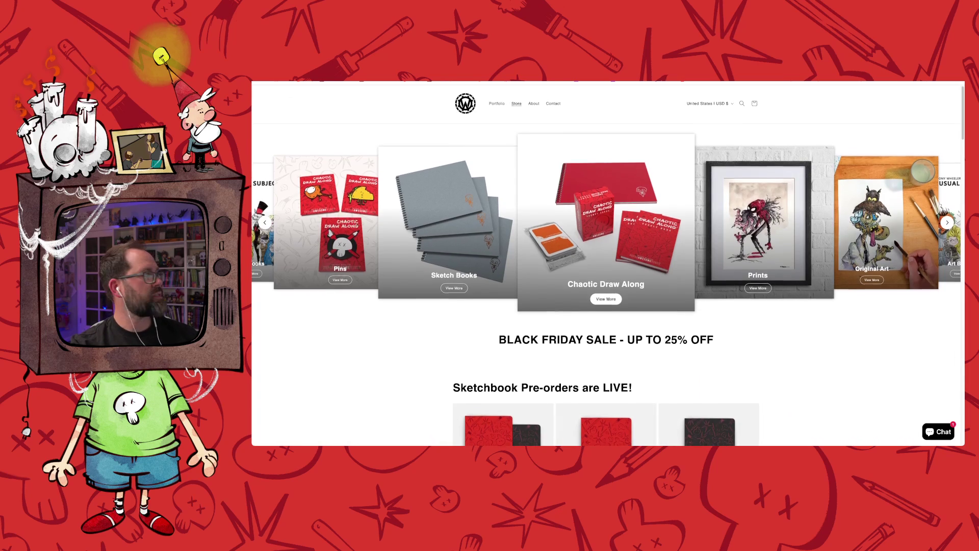
pyautogui.scroll(-1, 605, 259)
pyautogui.click(758, 278)
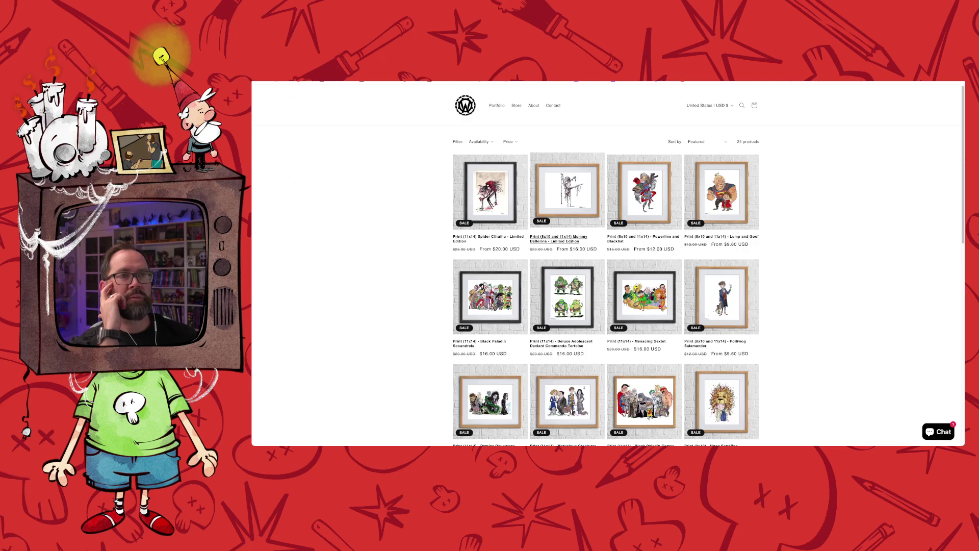
pyautogui.scroll(-1, 606, 265)
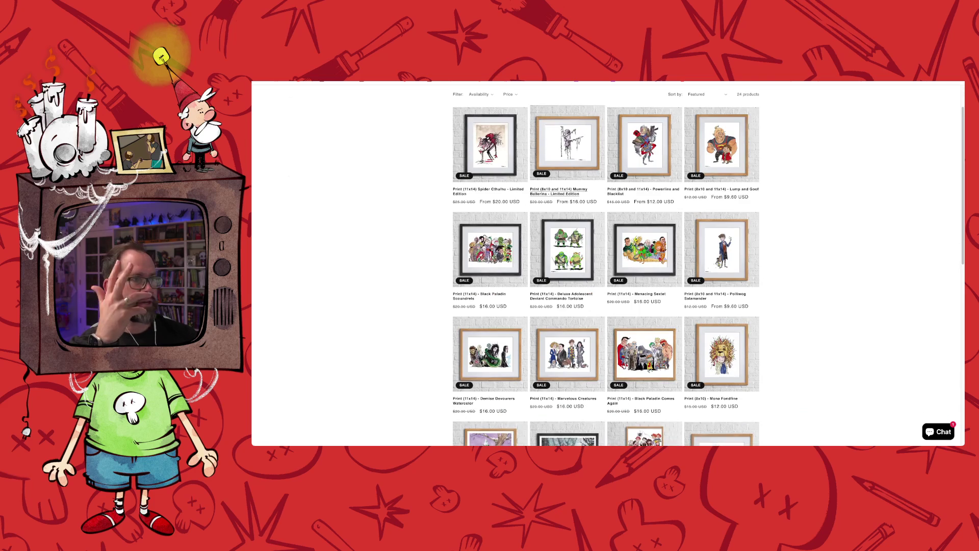
pyautogui.scroll(-3, 566, 164)
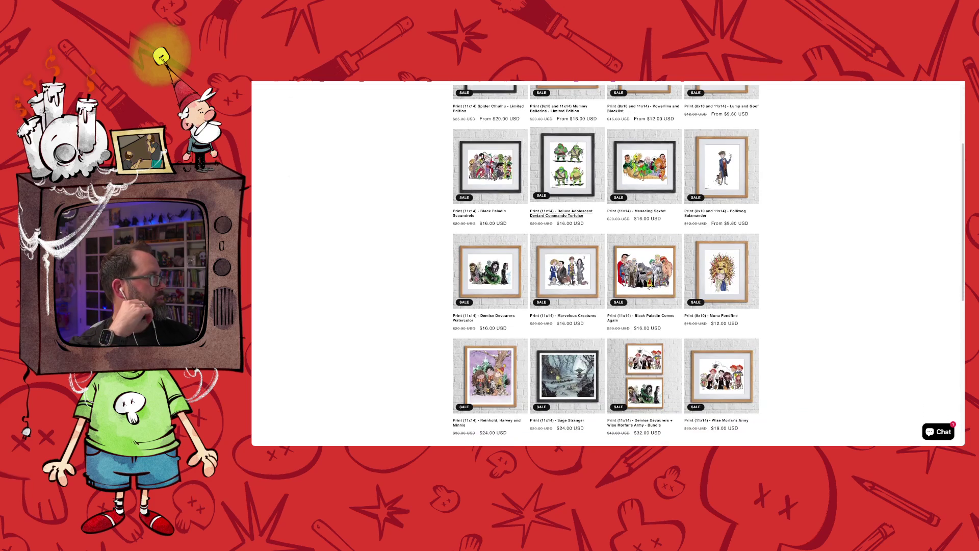
pyautogui.scroll(-4, 567, 153)
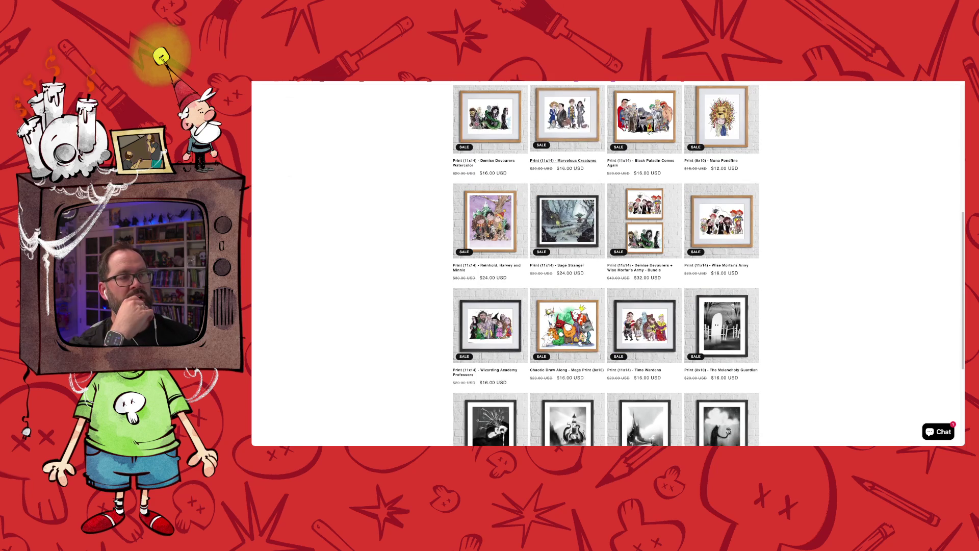
pyautogui.hotkey('alt', 'Left')
pyautogui.scroll(-2, 606, 265)
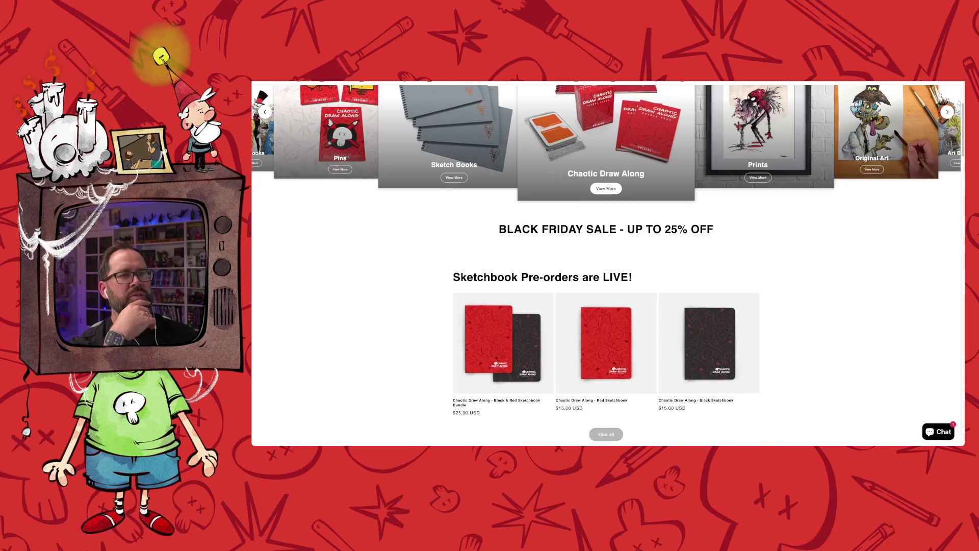
# - Scroll down to the Original Art section and view all 45 original drawings
pyautogui.scroll(-10, 607, 265)
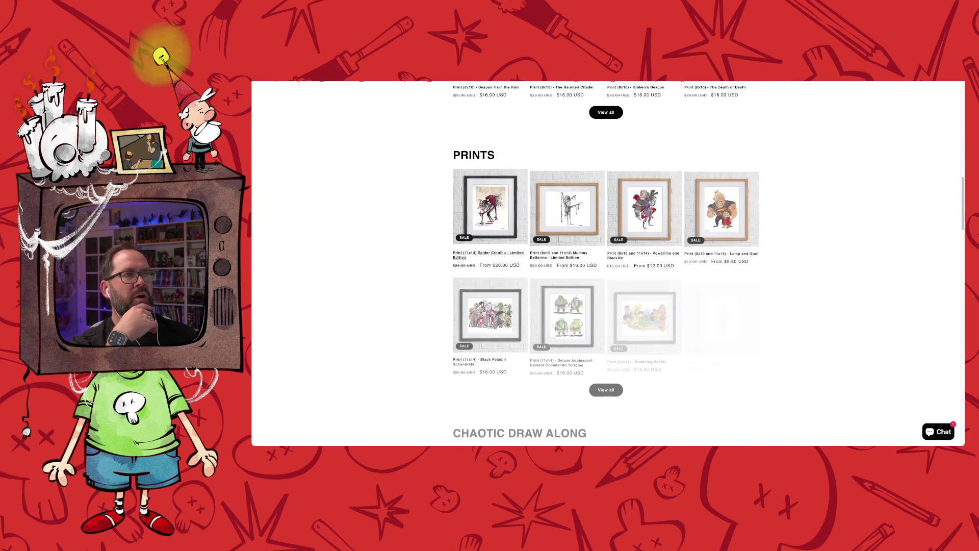
pyautogui.scroll(-1, 606, 265)
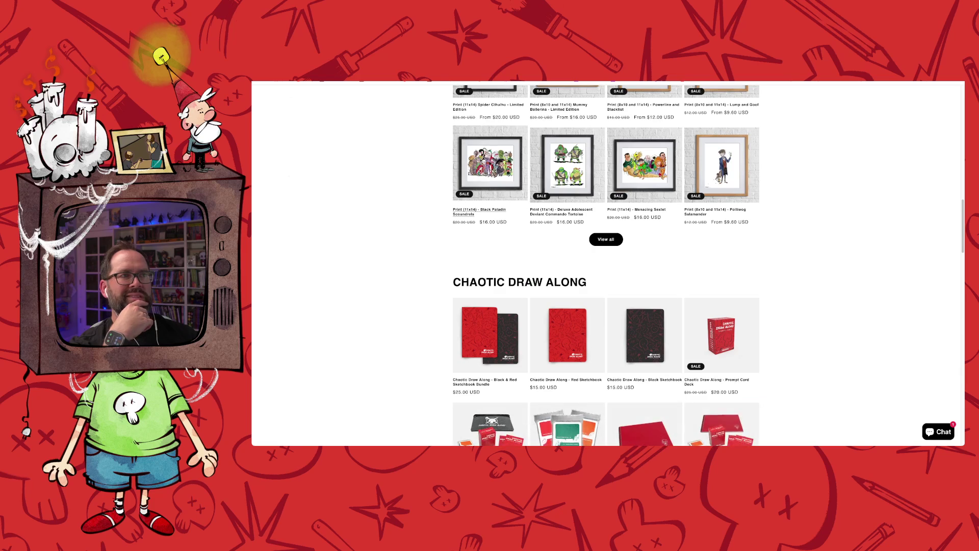
pyautogui.scroll(-2, 607, 265)
pyautogui.scroll(-5, 607, 265)
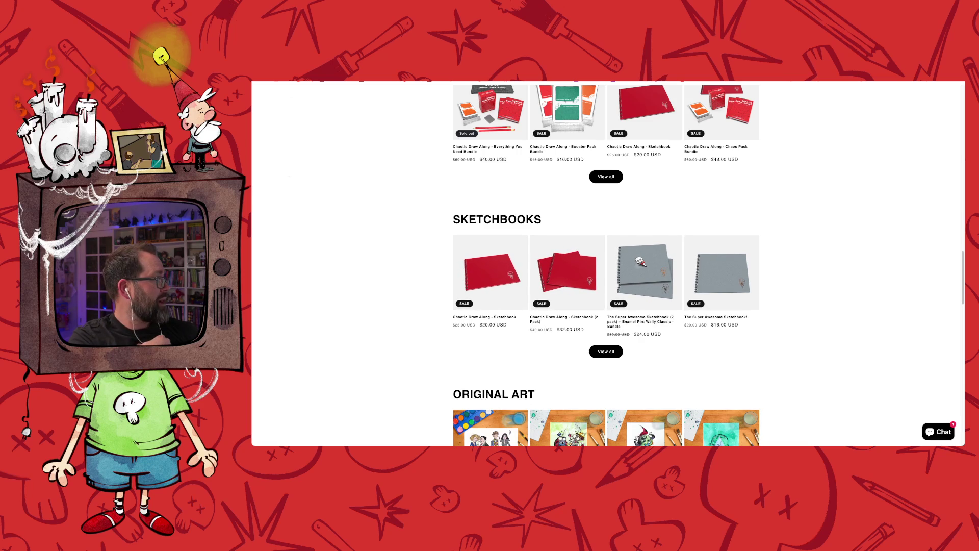
pyautogui.scroll(-3, 606, 265)
pyautogui.scroll(-1, 606, 265)
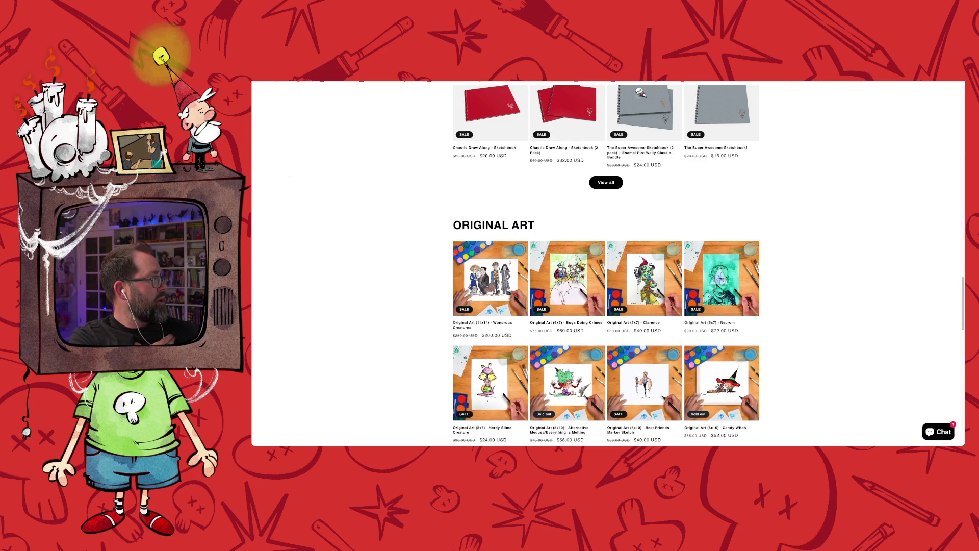
pyautogui.scroll(-5, 566, 278)
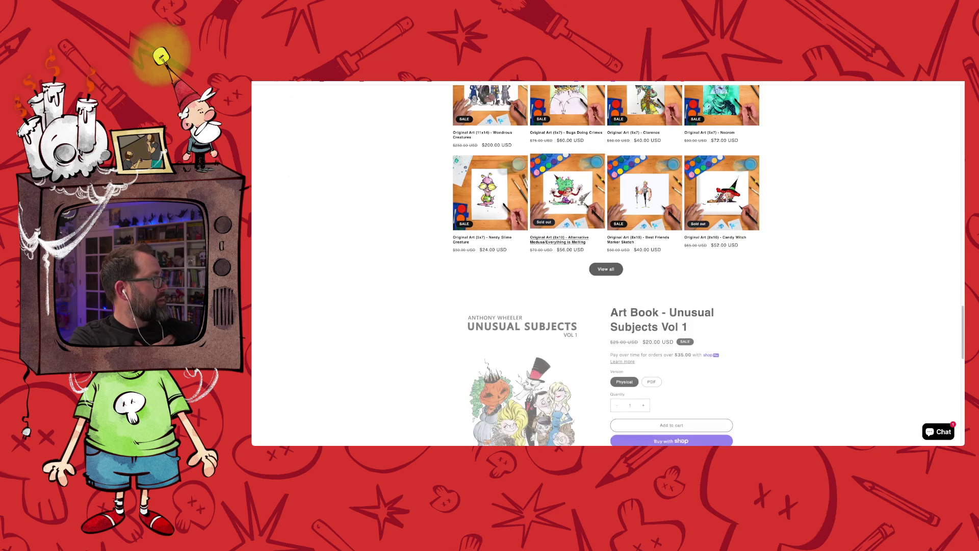
pyautogui.click(605, 266)
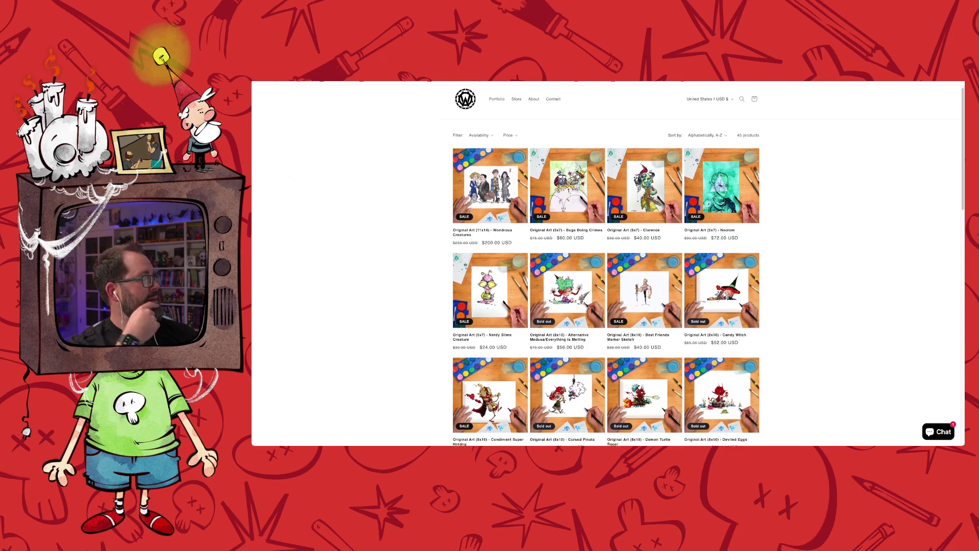
pyautogui.scroll(-1, 605, 267)
pyautogui.scroll(-1, 490, 219)
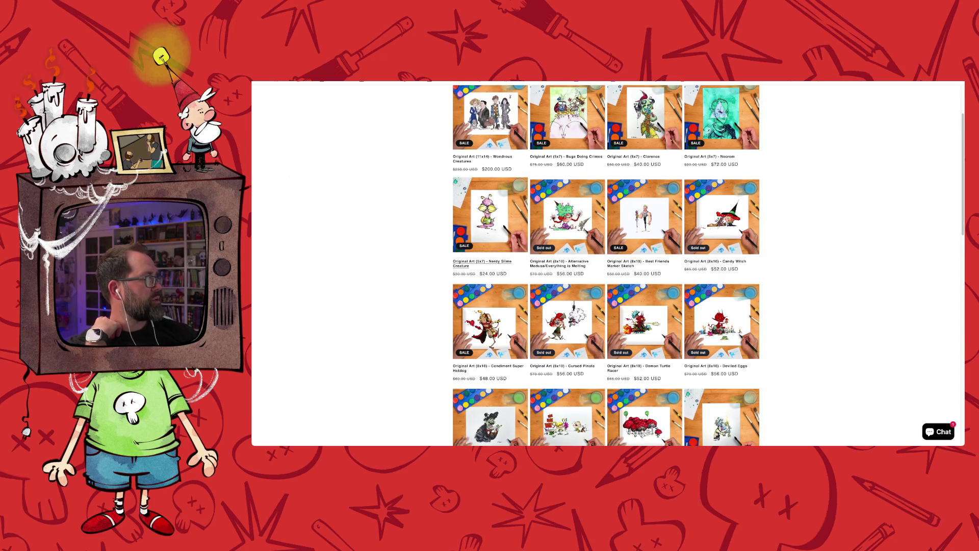
pyautogui.scroll(-2, 489, 230)
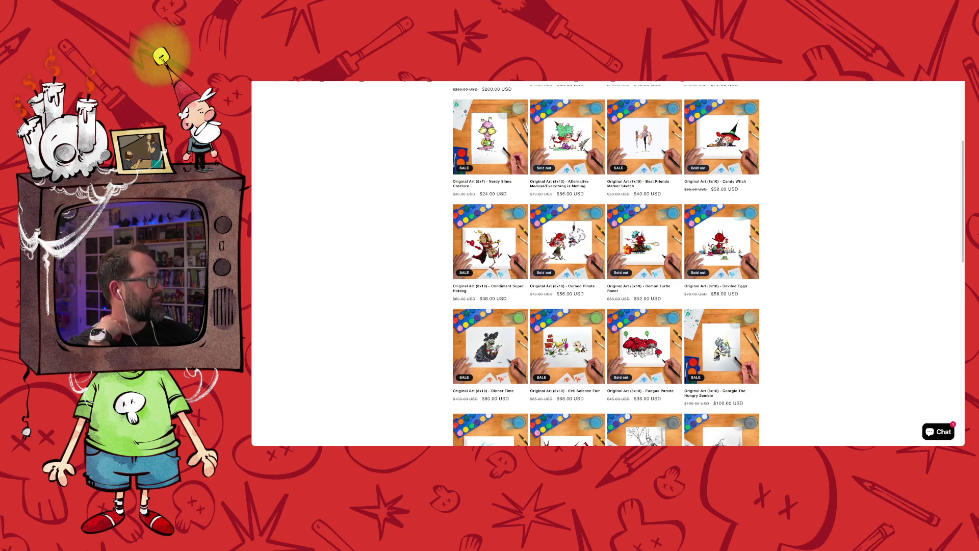
pyautogui.scroll(-2, 606, 265)
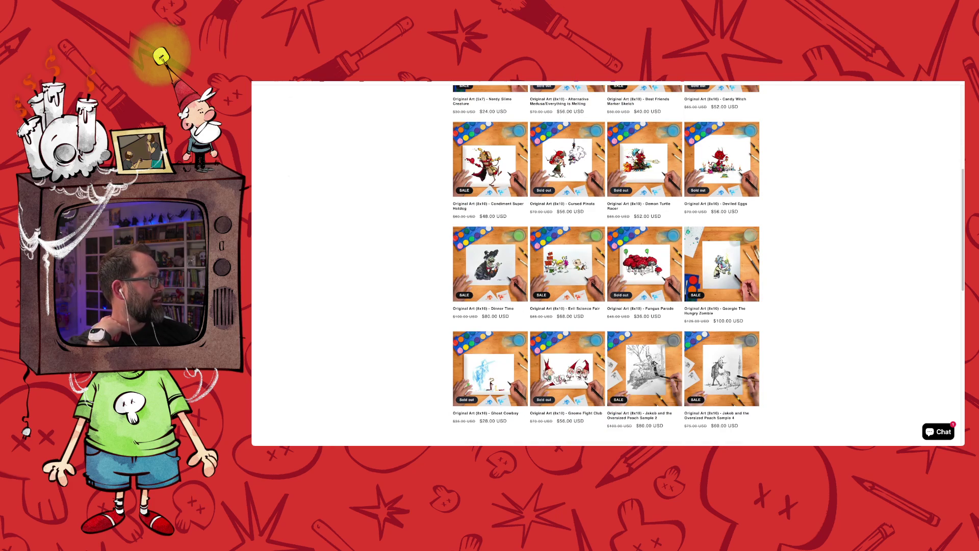
pyautogui.click(567, 263)
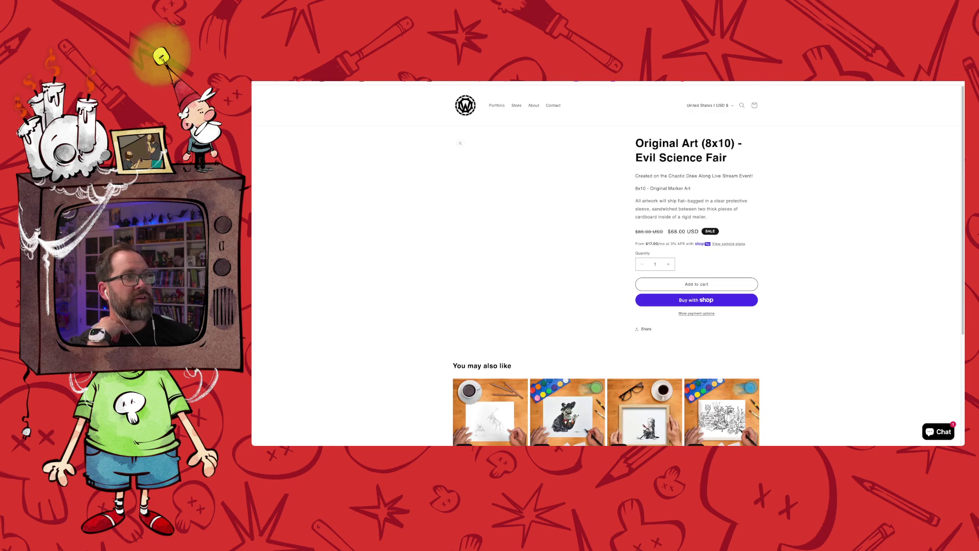
pyautogui.click(537, 219)
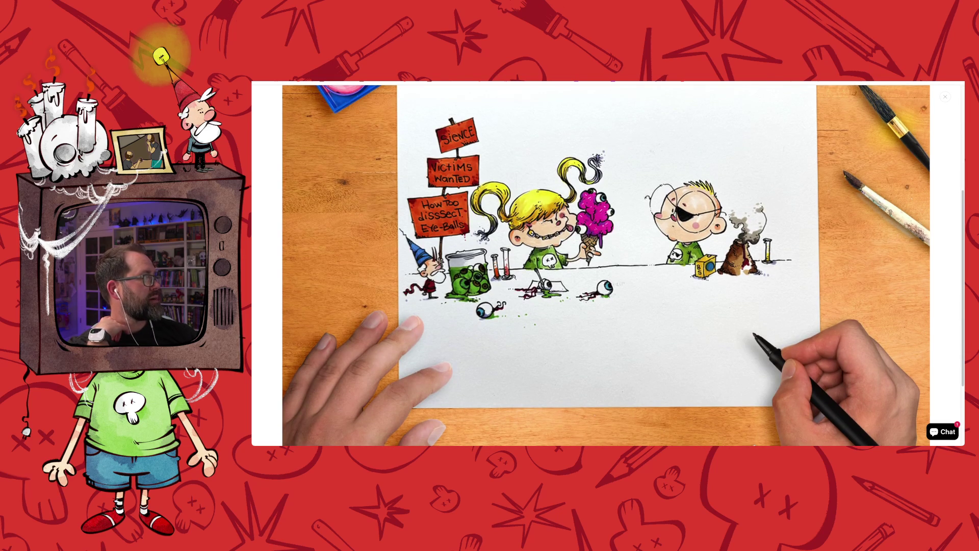
pyautogui.press('Escape')
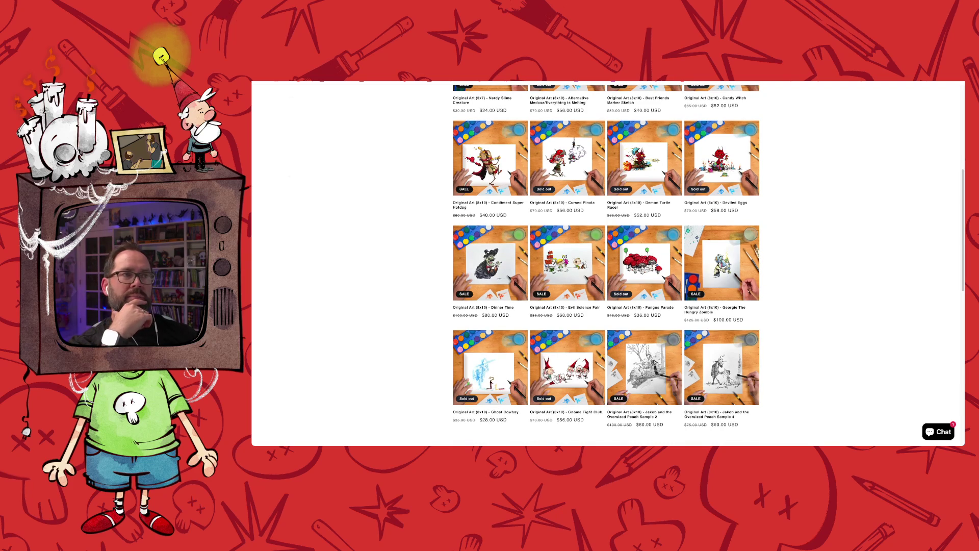
# - Scroll to the bottom of the Original Art listing and go to page 2
pyautogui.scroll(-3, 605, 265)
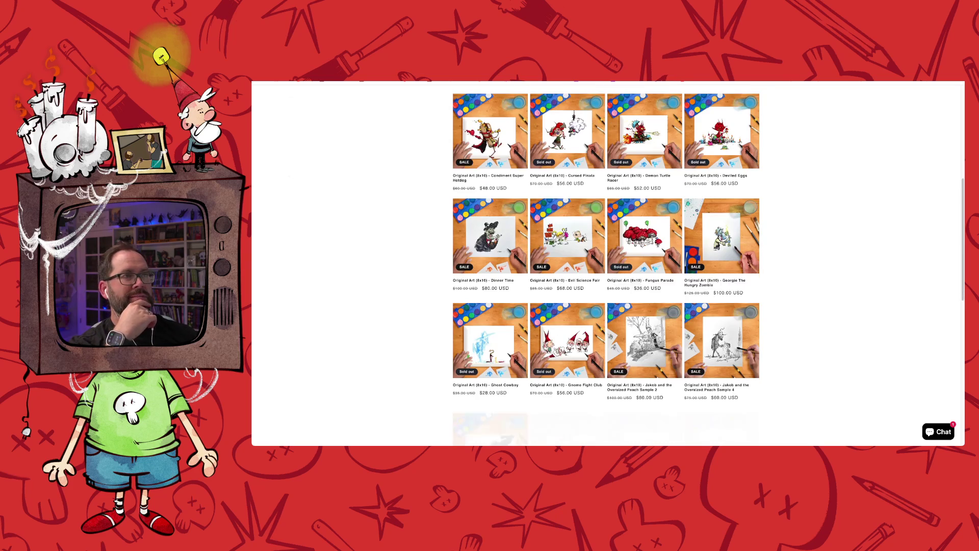
pyautogui.scroll(-1, 605, 265)
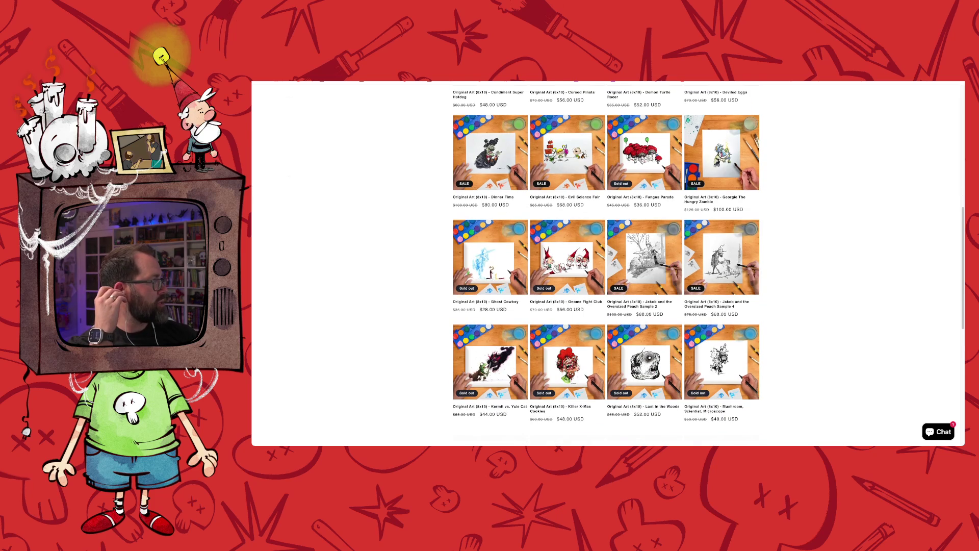
pyautogui.scroll(-1, 485, 259)
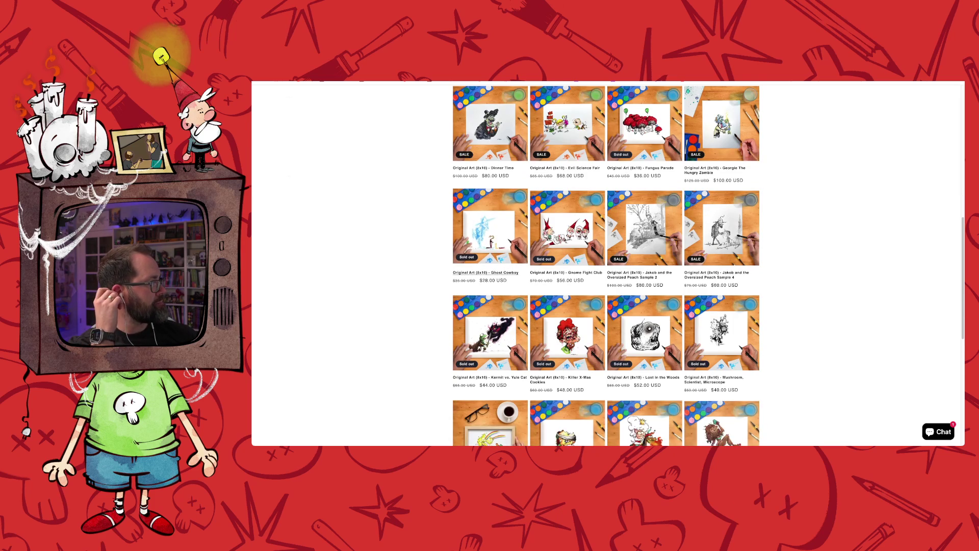
pyautogui.scroll(-3, 606, 265)
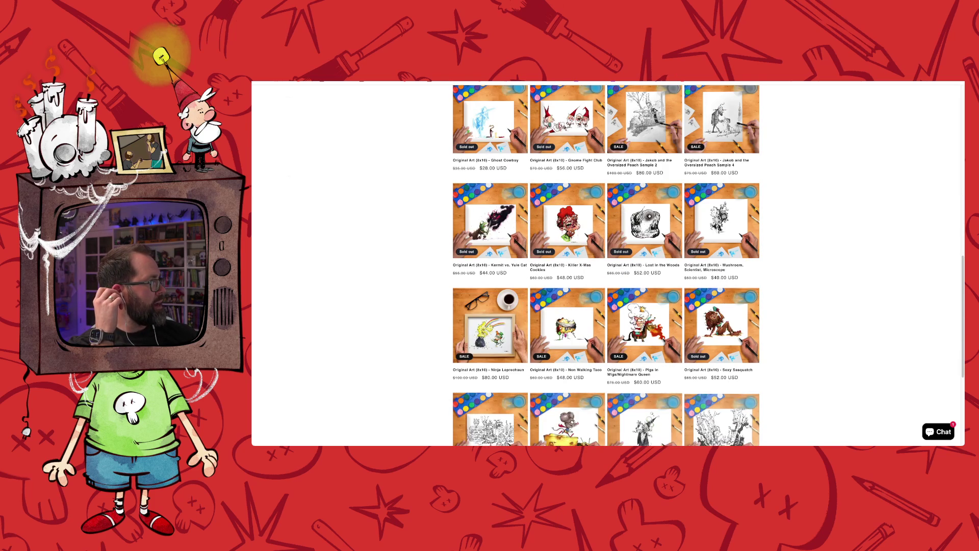
pyautogui.scroll(-4, 606, 265)
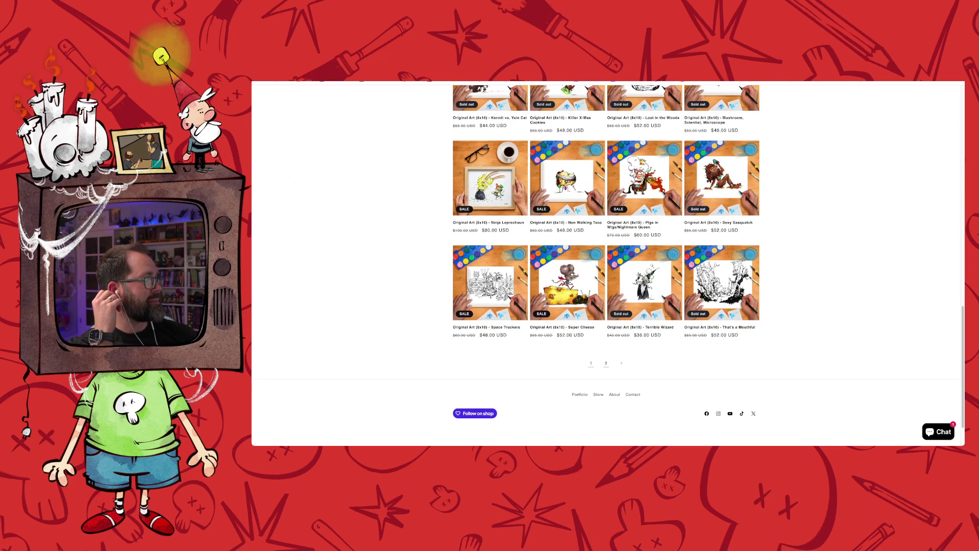
pyautogui.click(606, 363)
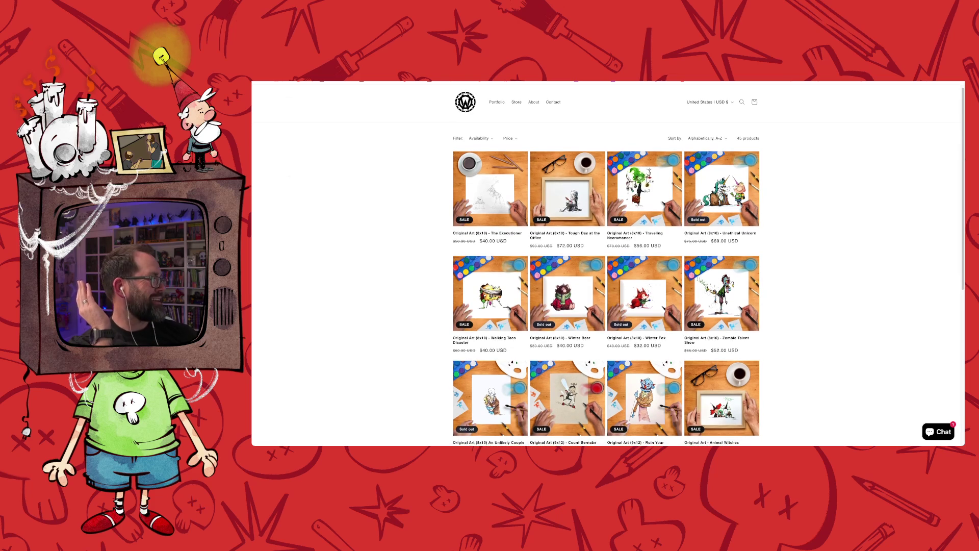
# - View the Walking Taco Disaster product, then return to the top of the page 2 listings
pyautogui.scroll(-1, 606, 265)
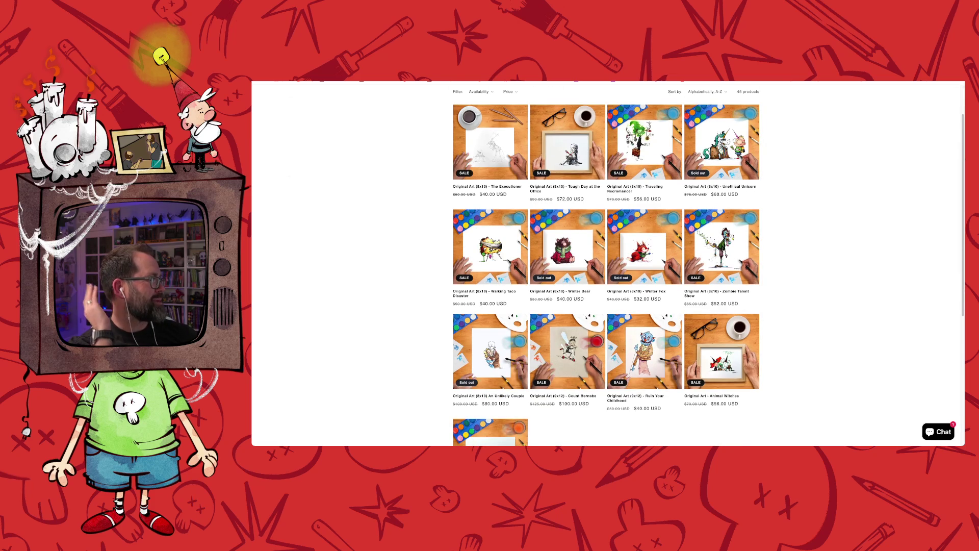
pyautogui.scroll(-1, 606, 264)
pyautogui.scroll(-1, 606, 265)
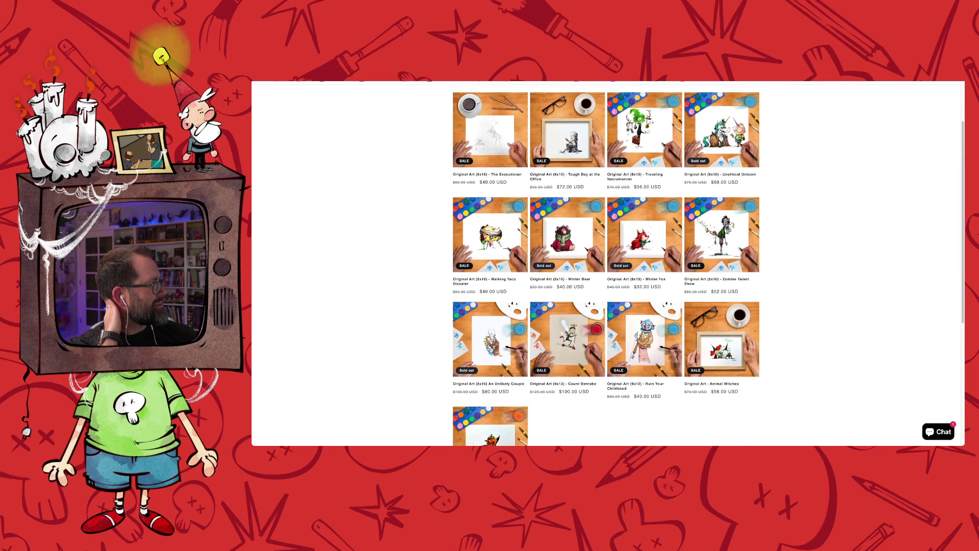
pyautogui.scroll(-1, 606, 265)
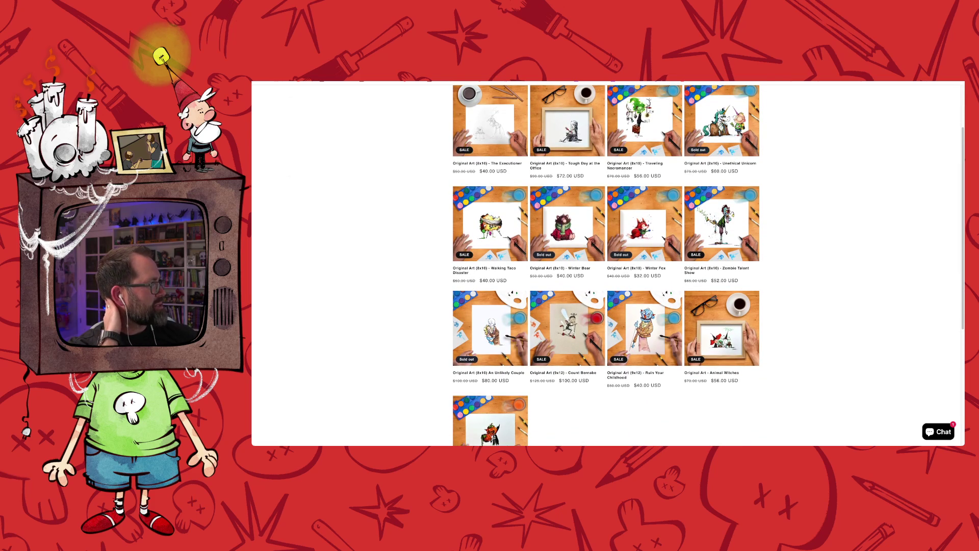
pyautogui.click(490, 222)
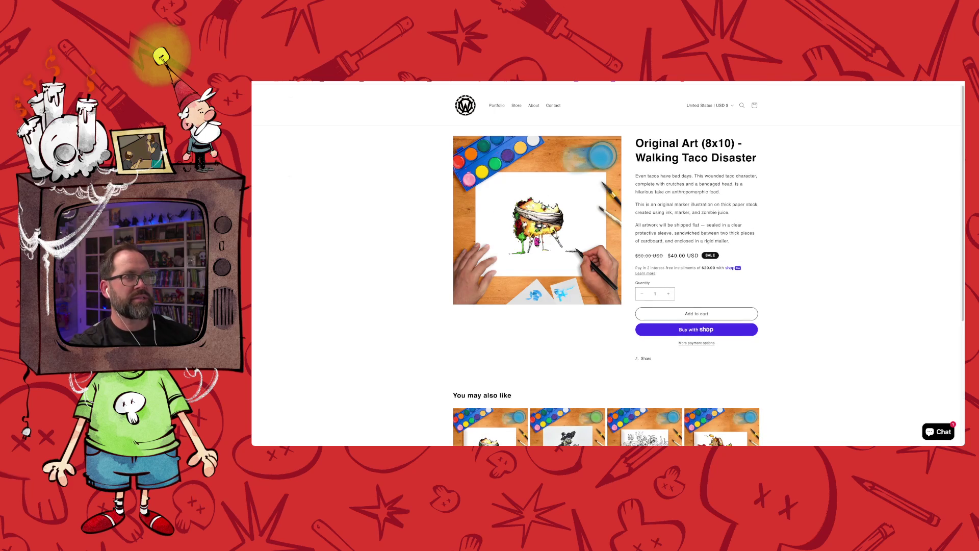
pyautogui.hotkey('alt', 'Left')
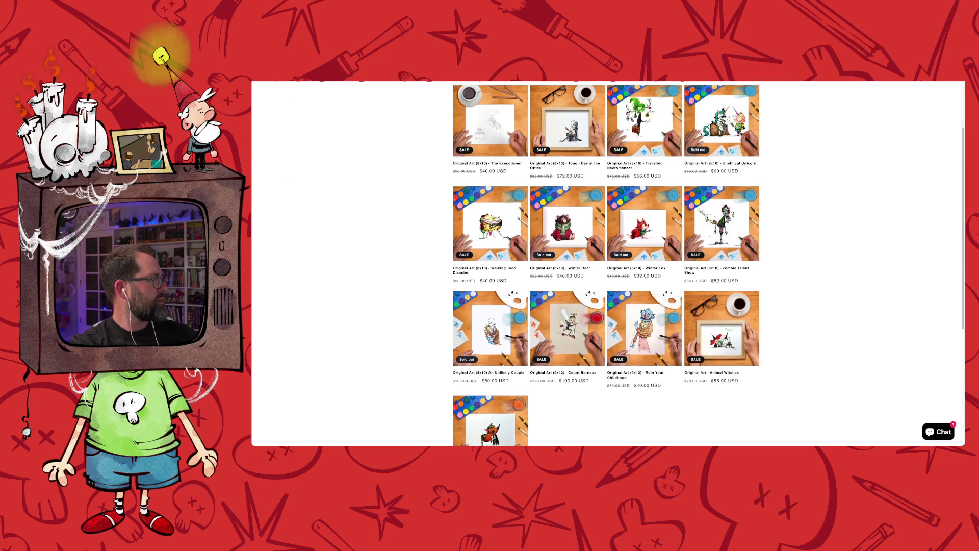
pyautogui.scroll(4, 606, 255)
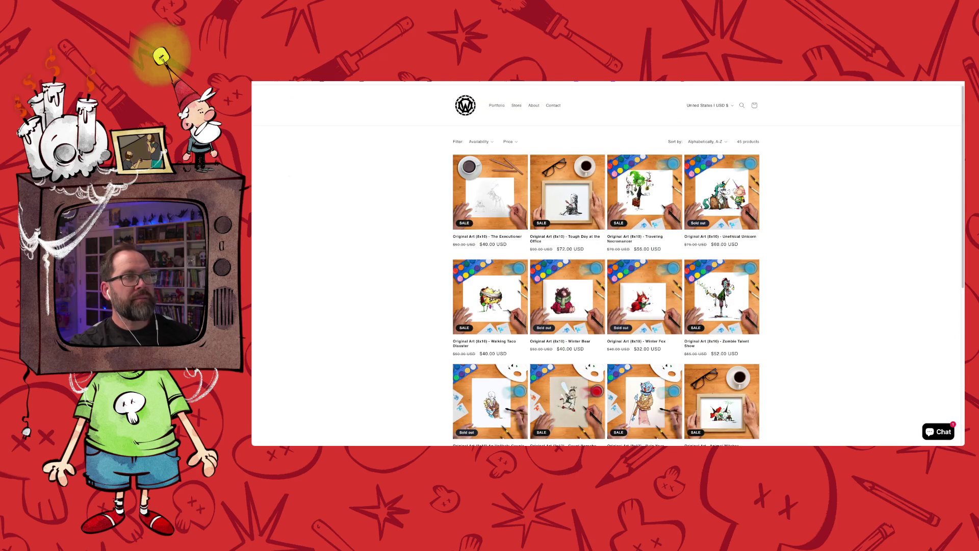